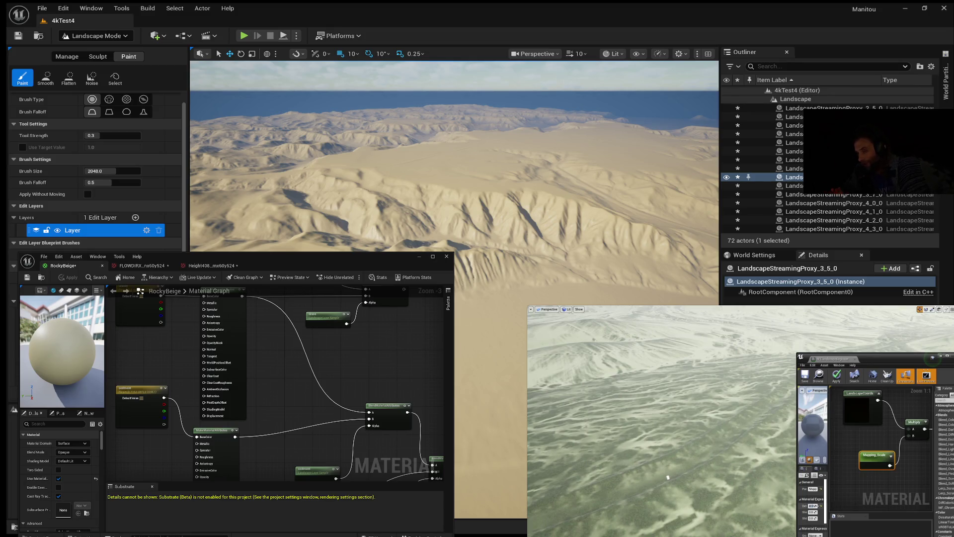
Step: Start the YouTube tutorial in the picture-in-picture player beside the desert terrain project
{"action": "mouse_move", "coordinate": [830, 380]}
{"action": "left_click", "coordinate": [774, 445]}
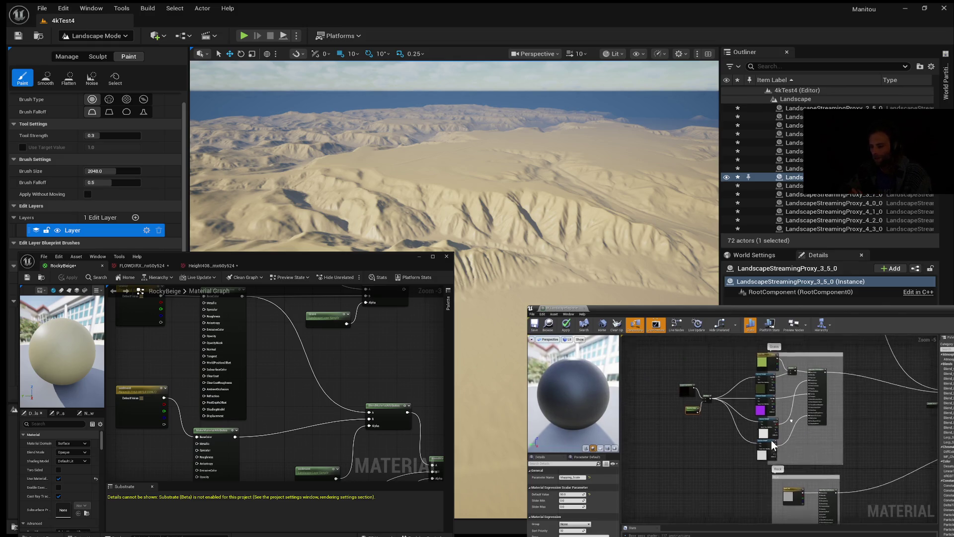
Step: Toggle tutorial playback to stop on the texture sample and blend nodes, then resume it
{"action": "left_click", "coordinate": [777, 450]}
{"action": "left_click", "coordinate": [776, 450]}
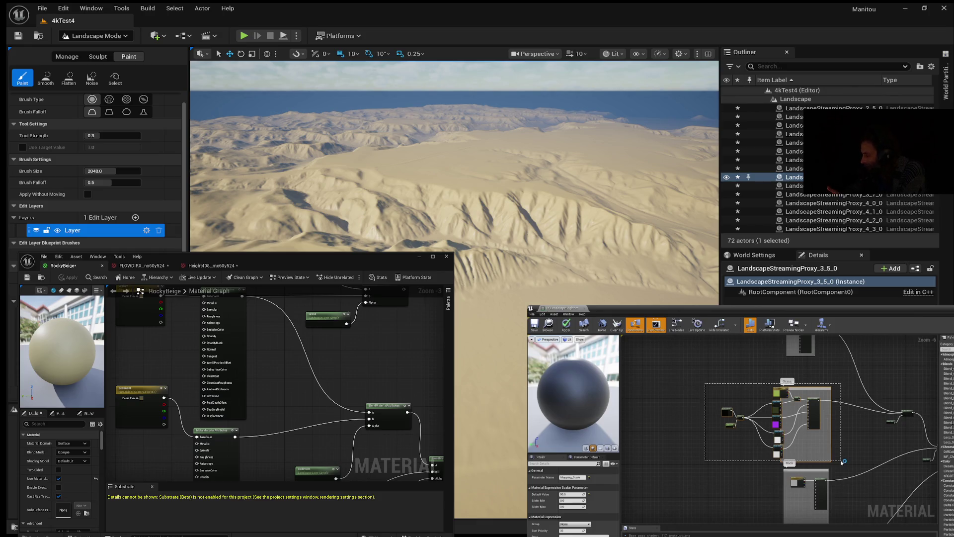
{"action": "left_click", "coordinate": [763, 459]}
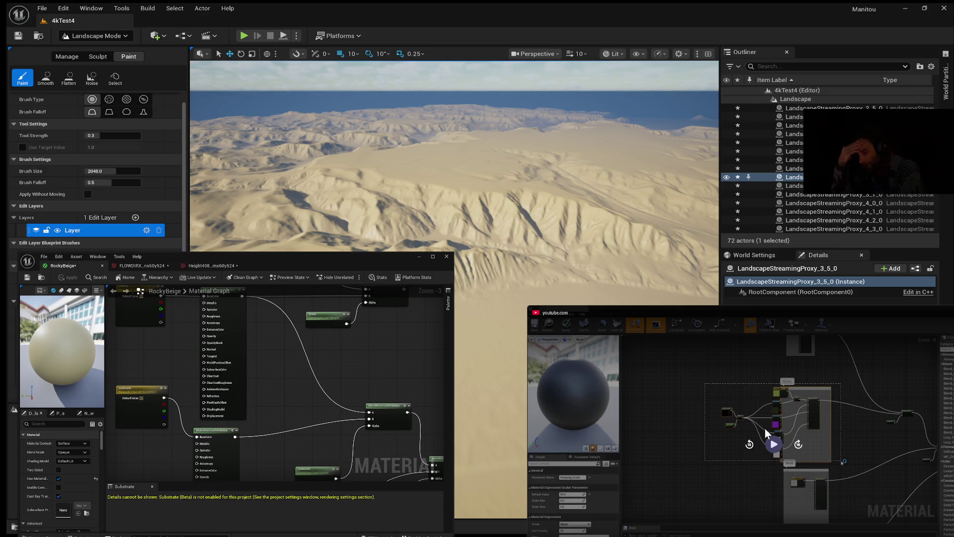
{"action": "left_click", "coordinate": [765, 429]}
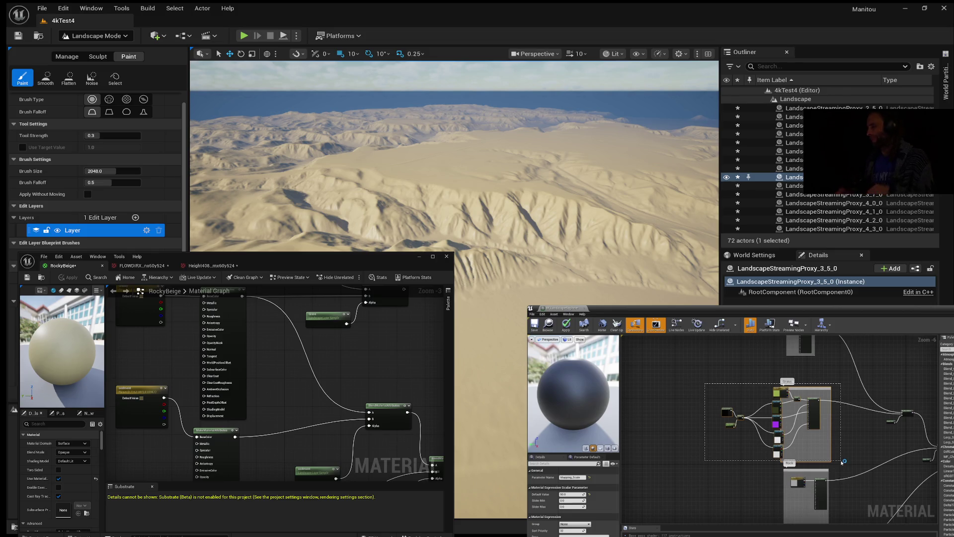
{"action": "left_click", "coordinate": [783, 451]}
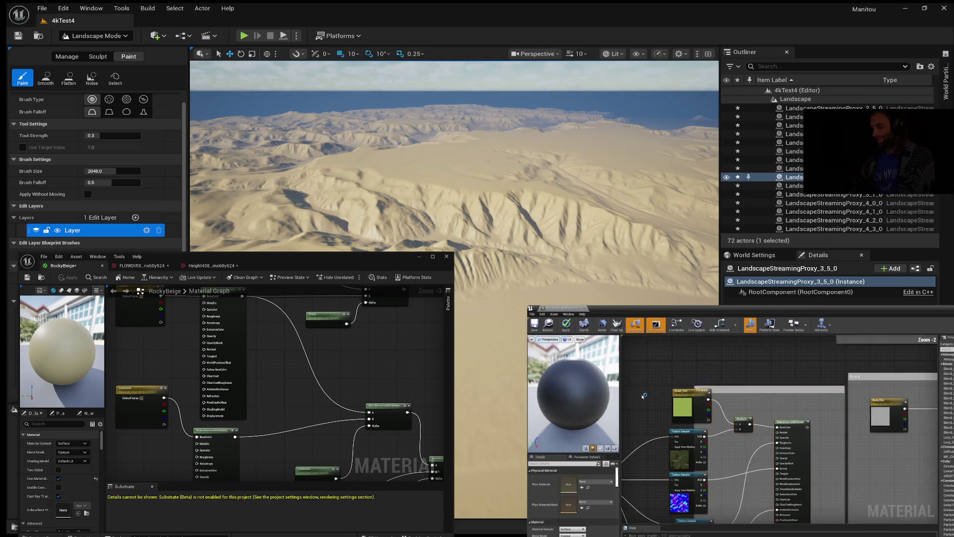
Step: Press Delete while the tutorial moves on to texture nodes feeding a material attributes node
{"action": "key", "text": "Delete"}
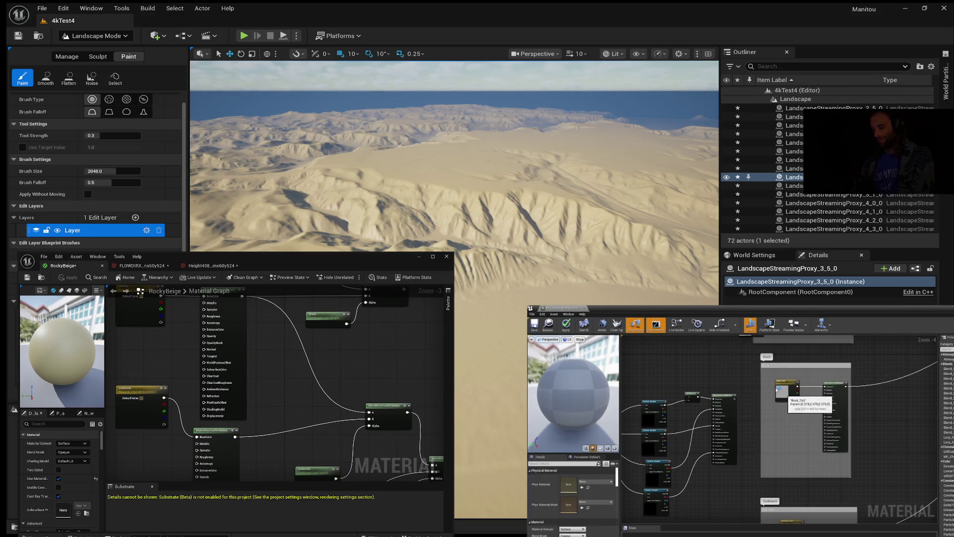
Step: Reposition the tutorial player, watch through to the new-node step, and resume playback
{"action": "mouse_move", "coordinate": [784, 394]}
{"action": "left_mouse_down"}
{"action": "mouse_move", "coordinate": [659, 379]}
{"action": "mouse_move", "coordinate": [691, 386]}
{"action": "left_mouse_up"}
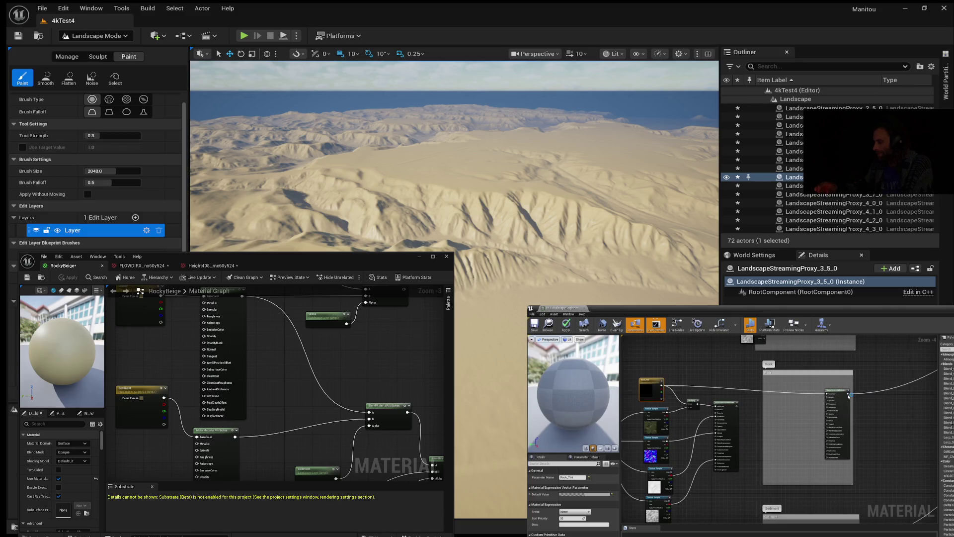
{"action": "mouse_move", "coordinate": [769, 453]}
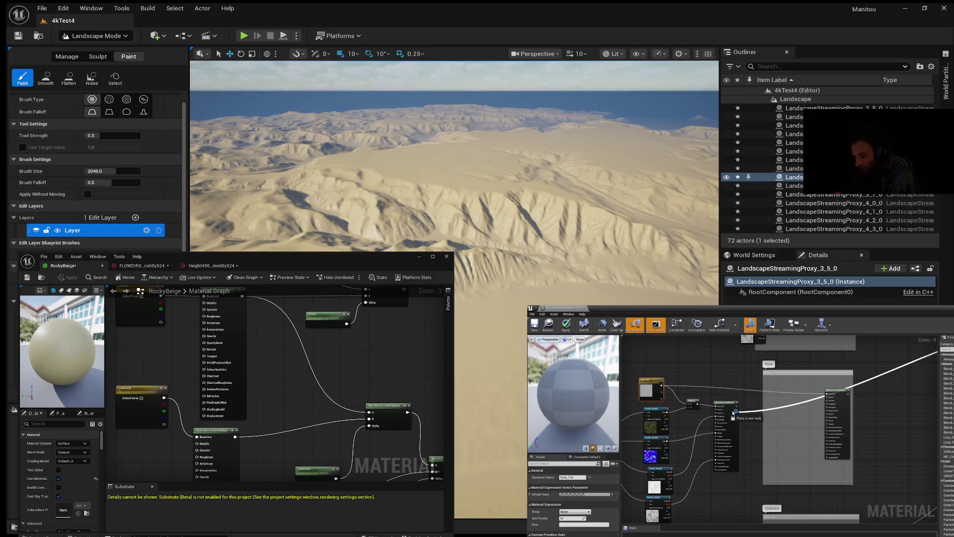
{"action": "mouse_move", "coordinate": [695, 484]}
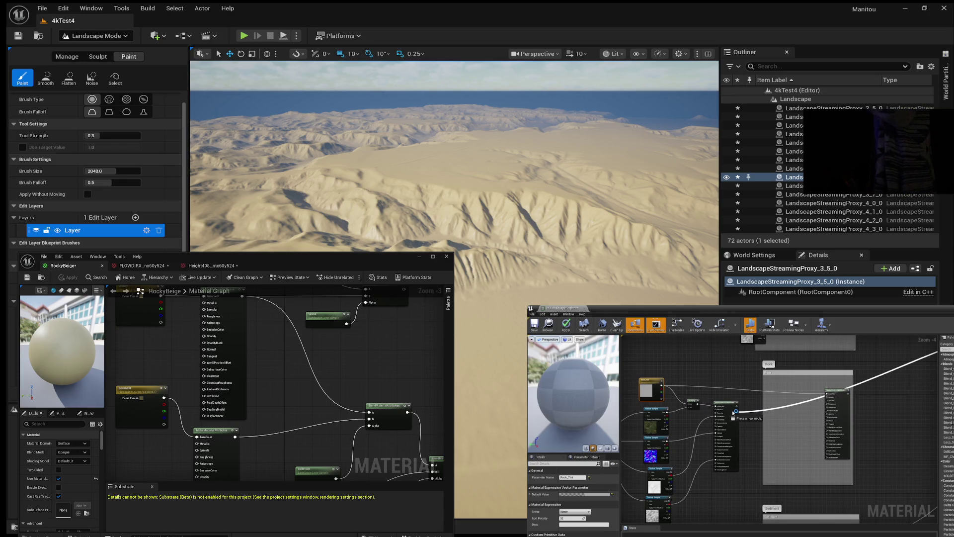
{"action": "mouse_move", "coordinate": [746, 406]}
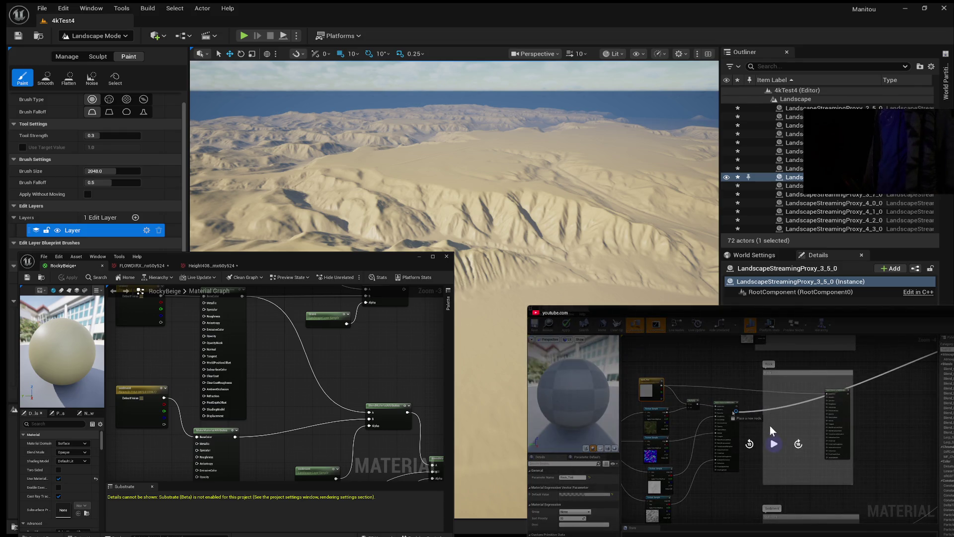
{"action": "left_click", "coordinate": [769, 448]}
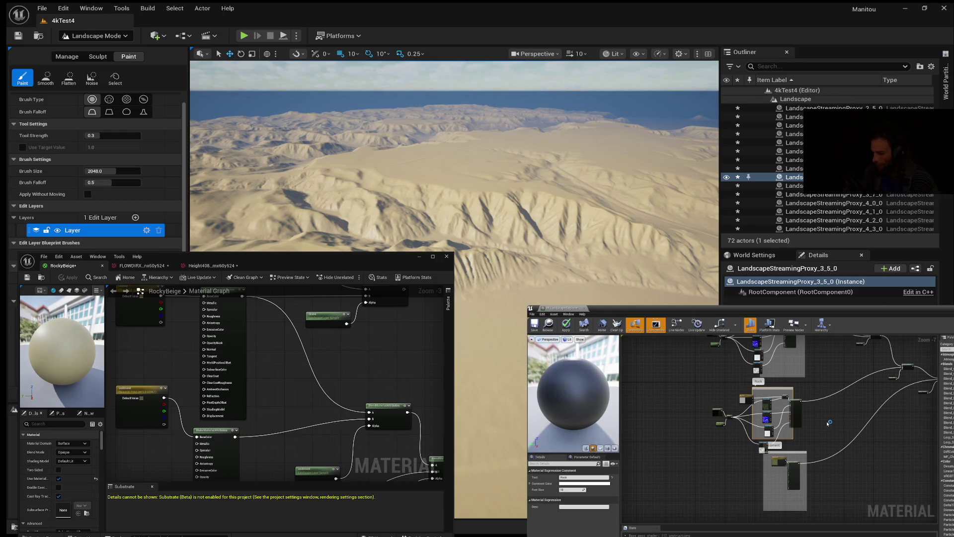
Step: Briefly pause and resume the tutorial until it shows the textured ground and Megascans surfaces folder
{"action": "left_click", "coordinate": [775, 447]}
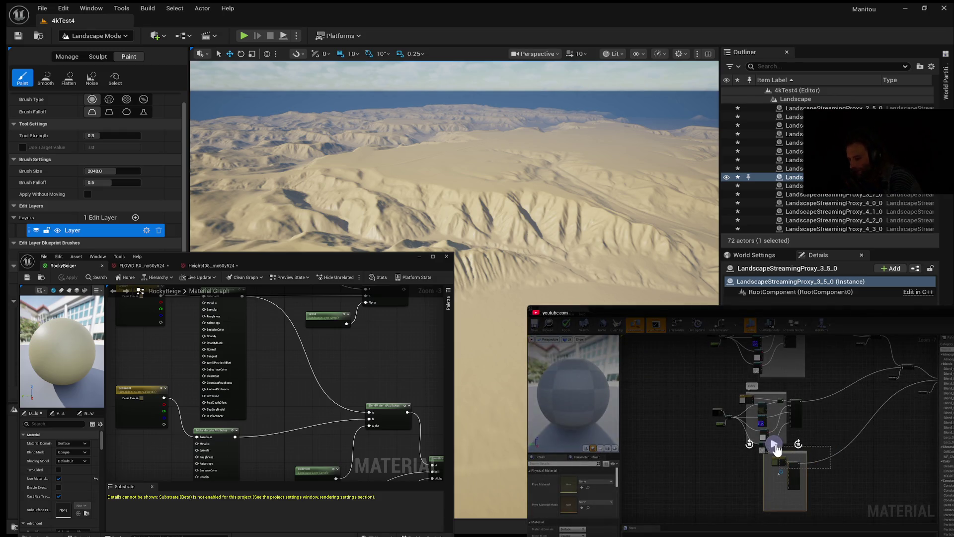
{"action": "left_click", "coordinate": [776, 445]}
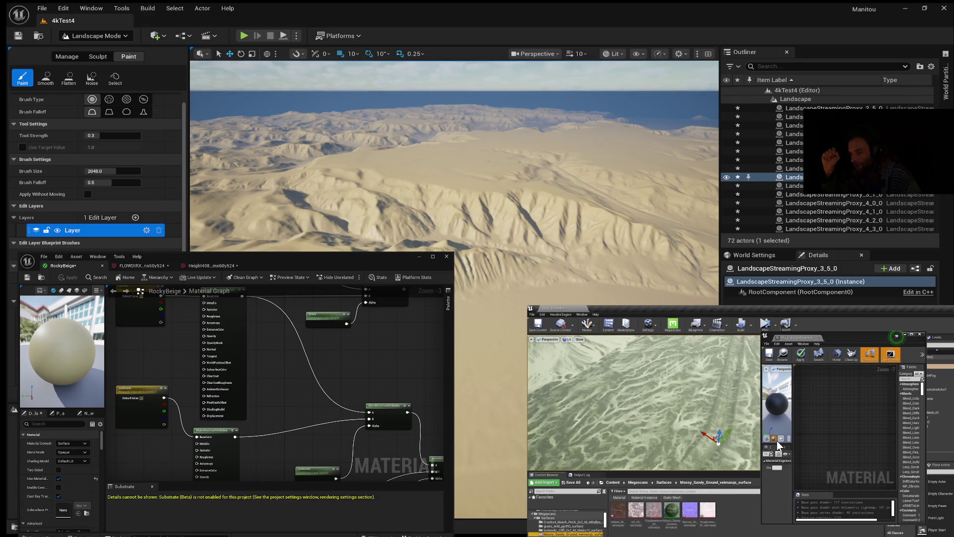
{"action": "mouse_move", "coordinate": [619, 475]}
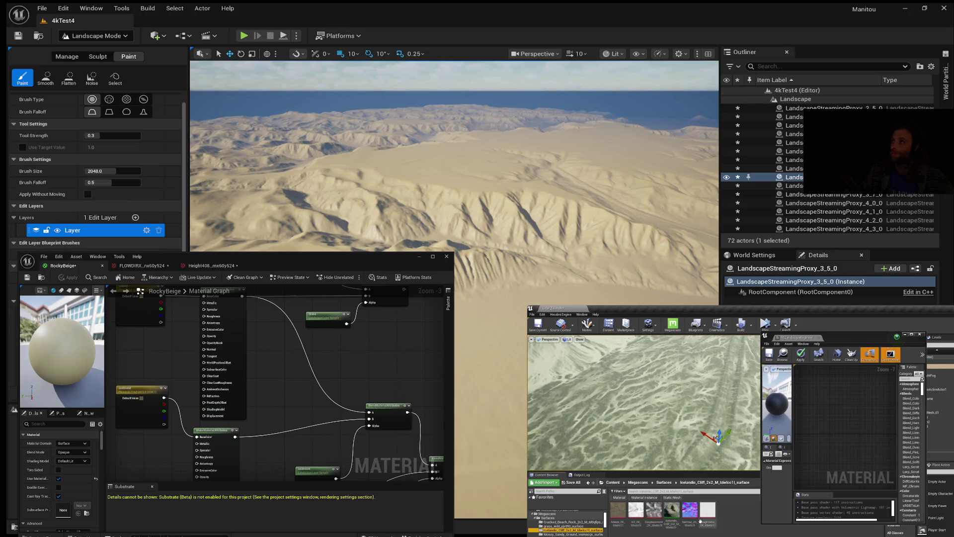
{"action": "mouse_move", "coordinate": [567, 463]}
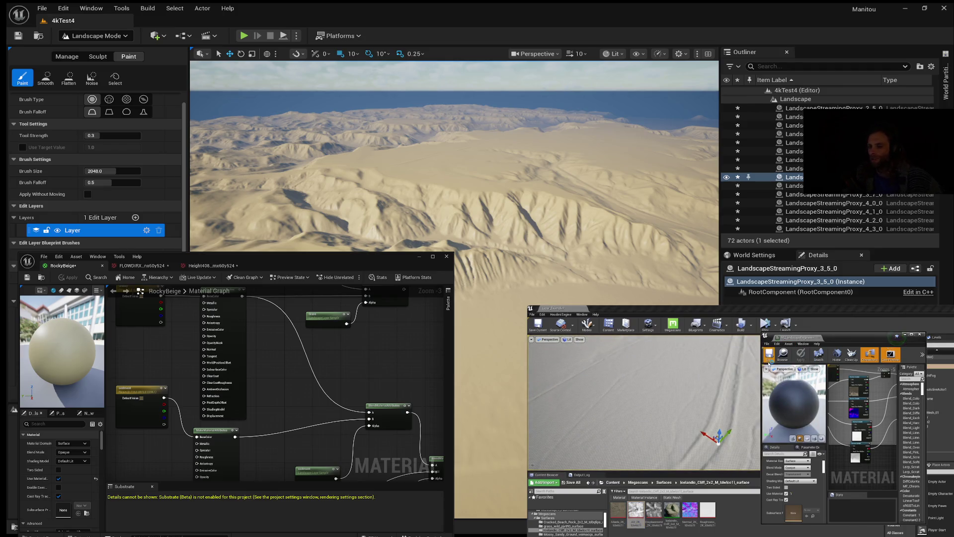
{"action": "mouse_move", "coordinate": [774, 444]}
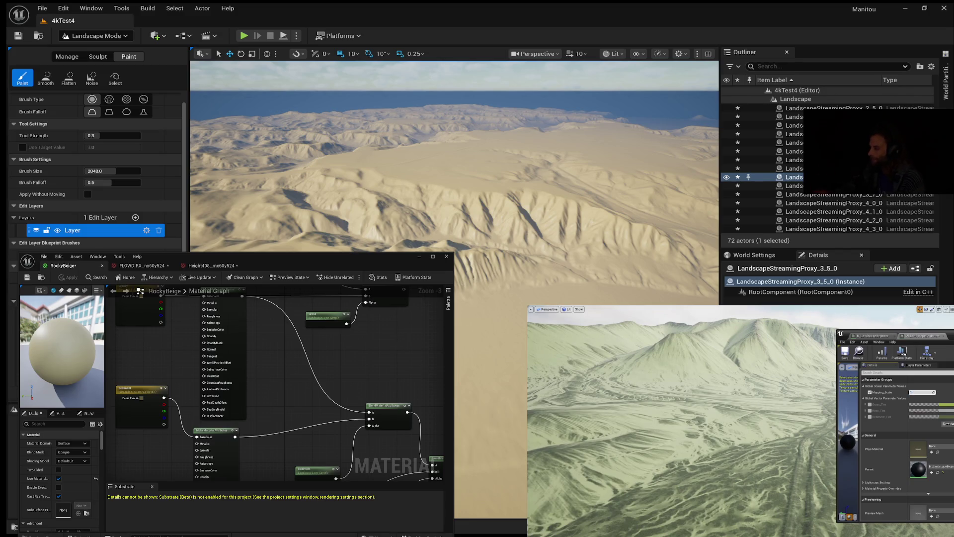
{"action": "mouse_move", "coordinate": [682, 497]}
{"action": "left_click", "coordinate": [772, 450]}
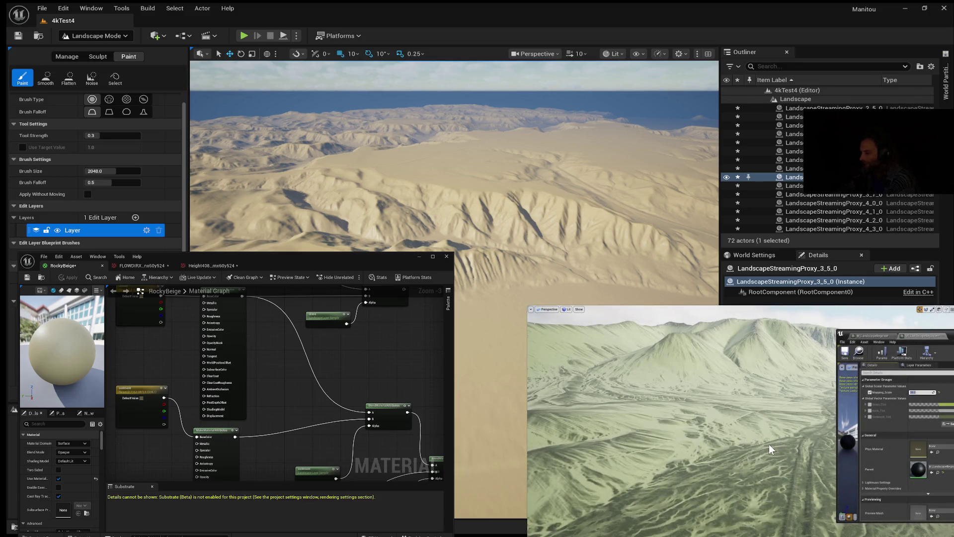
{"action": "mouse_move", "coordinate": [773, 450]}
{"action": "mouse_move", "coordinate": [748, 417]}
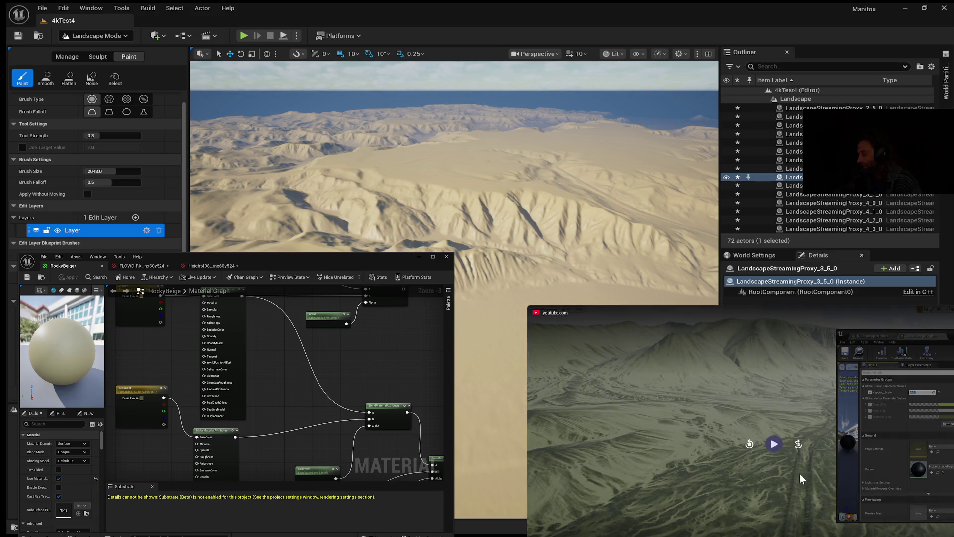
{"action": "left_click", "coordinate": [726, 455]}
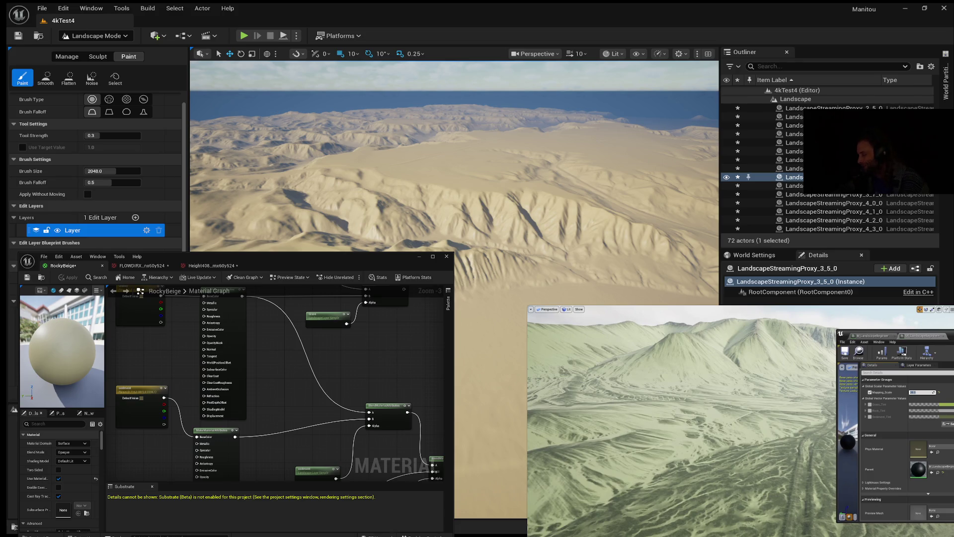
{"action": "mouse_move", "coordinate": [918, 532]}
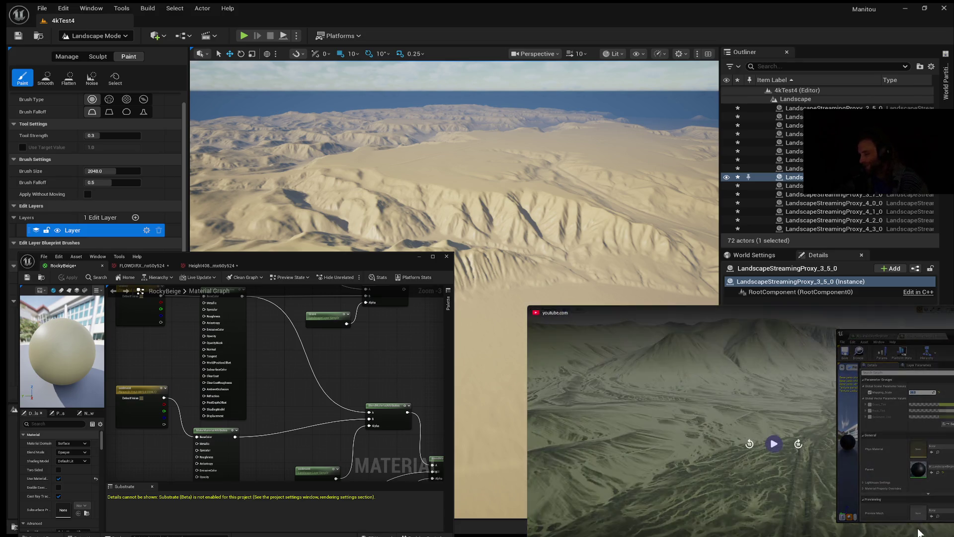
{"action": "left_click", "coordinate": [773, 449]}
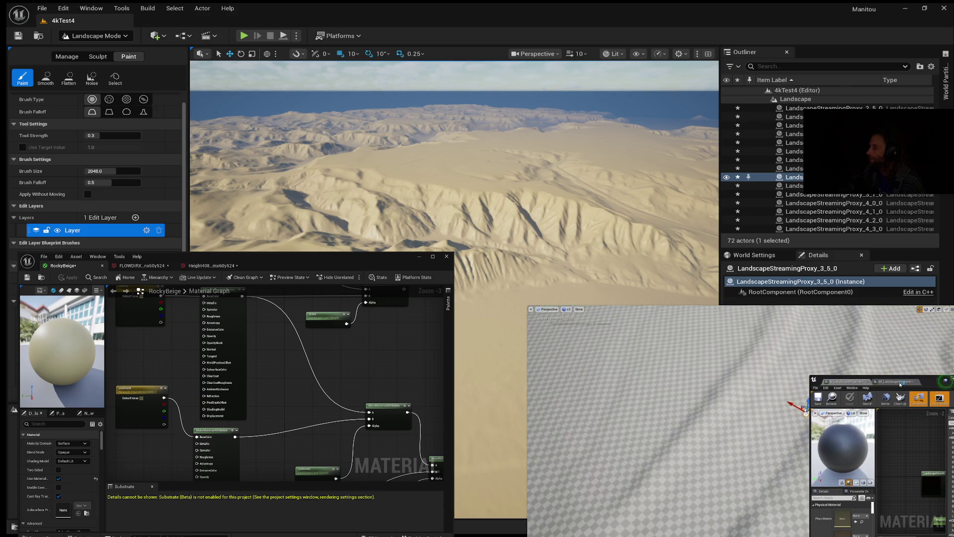
{"action": "mouse_move", "coordinate": [831, 465]}
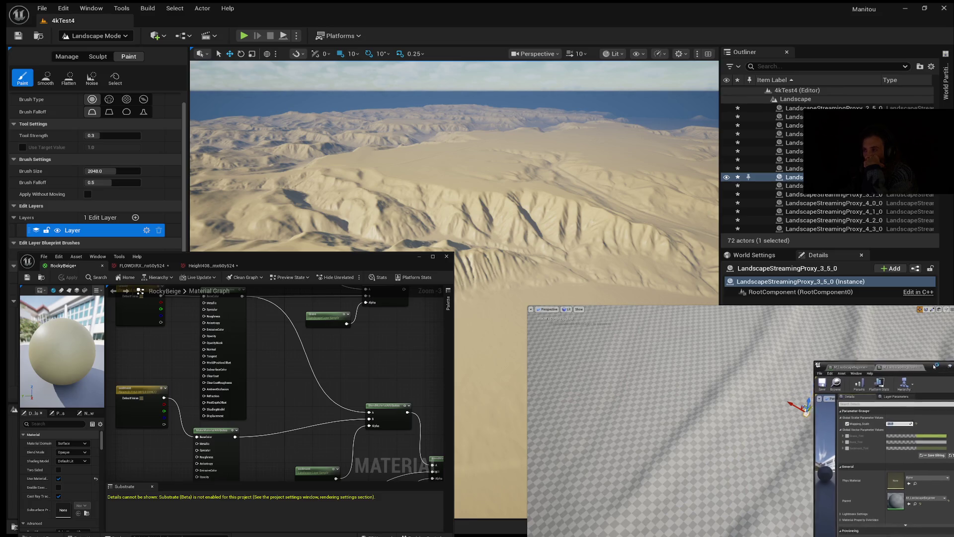
{"action": "mouse_move", "coordinate": [857, 417]}
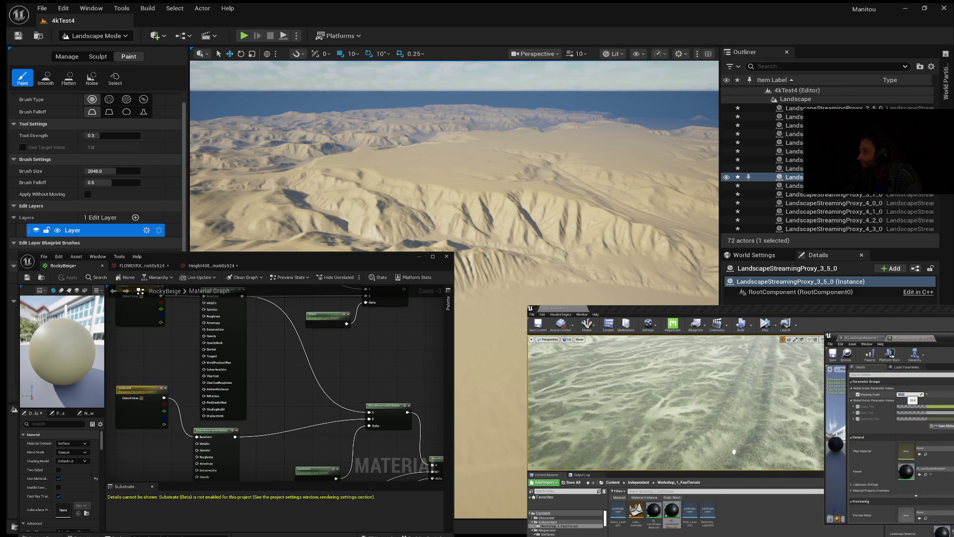
{"action": "mouse_move", "coordinate": [734, 452]}
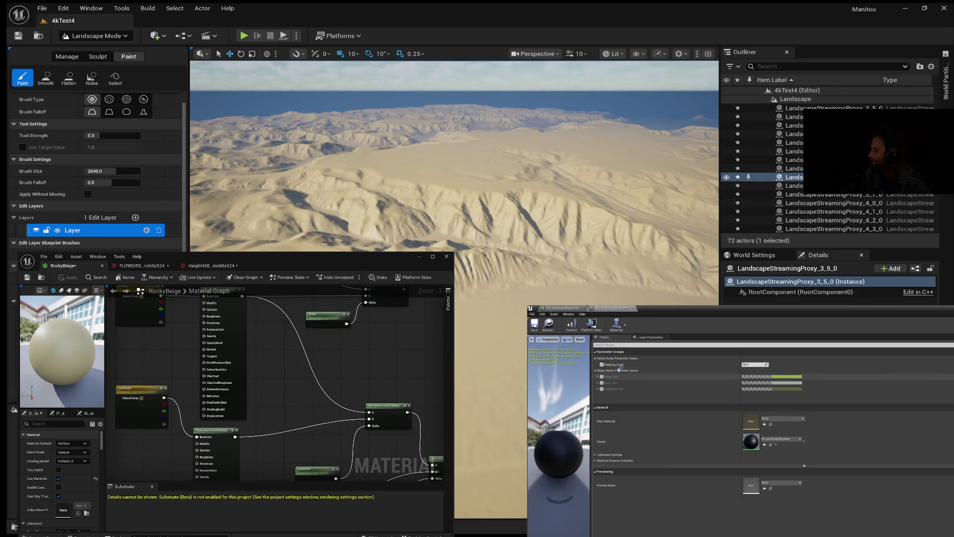
Step: Scroll up, make two selections on screen, then get the tutorial playing again
{"action": "scroll", "coordinate": [836, 424], "scroll_direction": "up", "scroll_amount": 3}
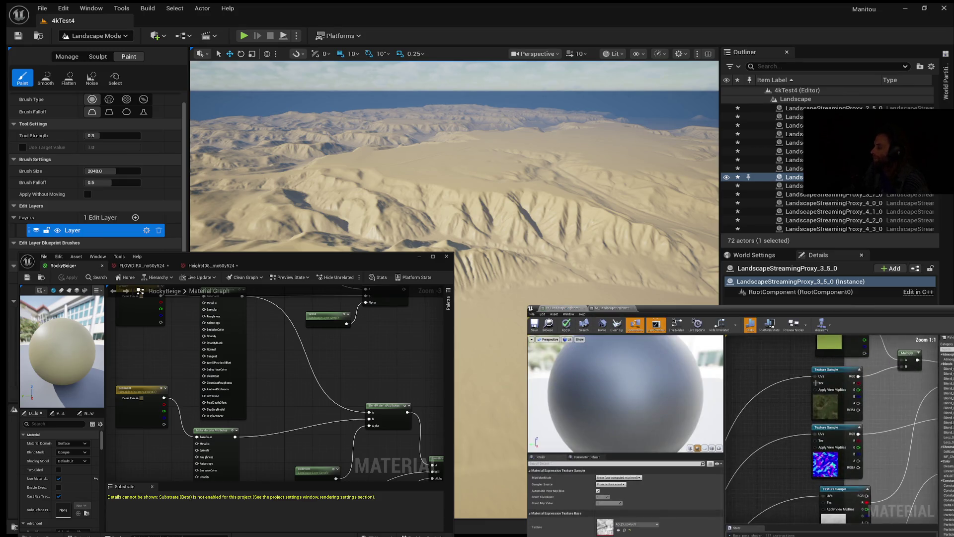
{"action": "left_click", "coordinate": [606, 307]}
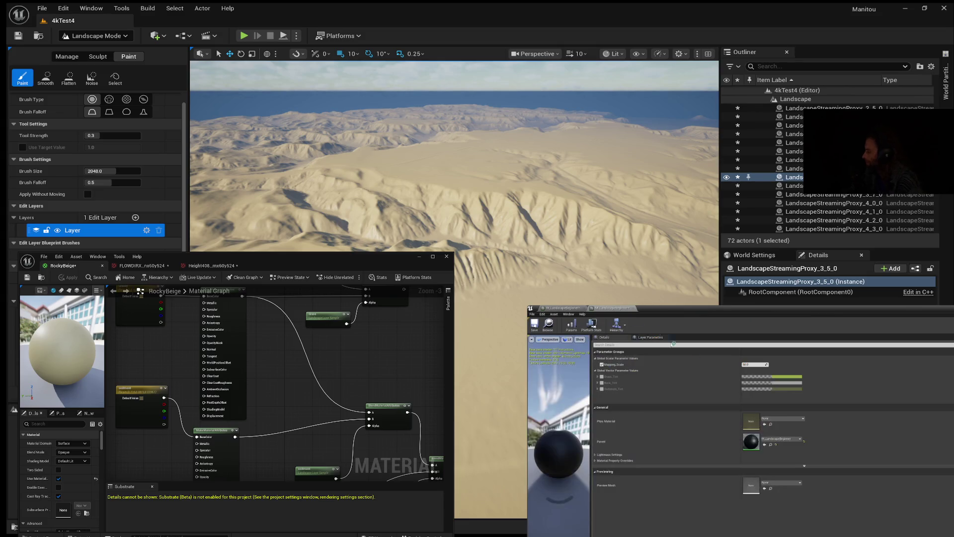
{"action": "left_click", "coordinate": [567, 308]}
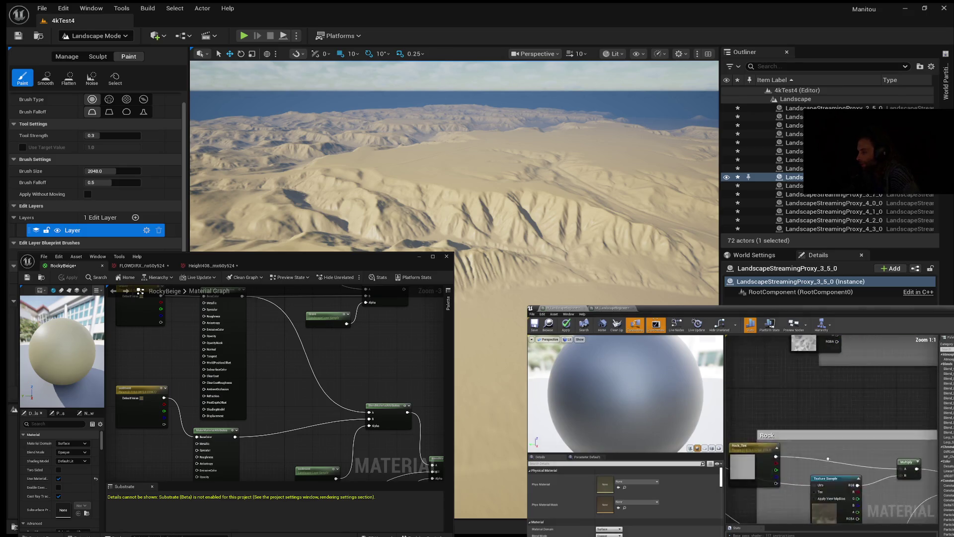
{"action": "mouse_move", "coordinate": [740, 420]}
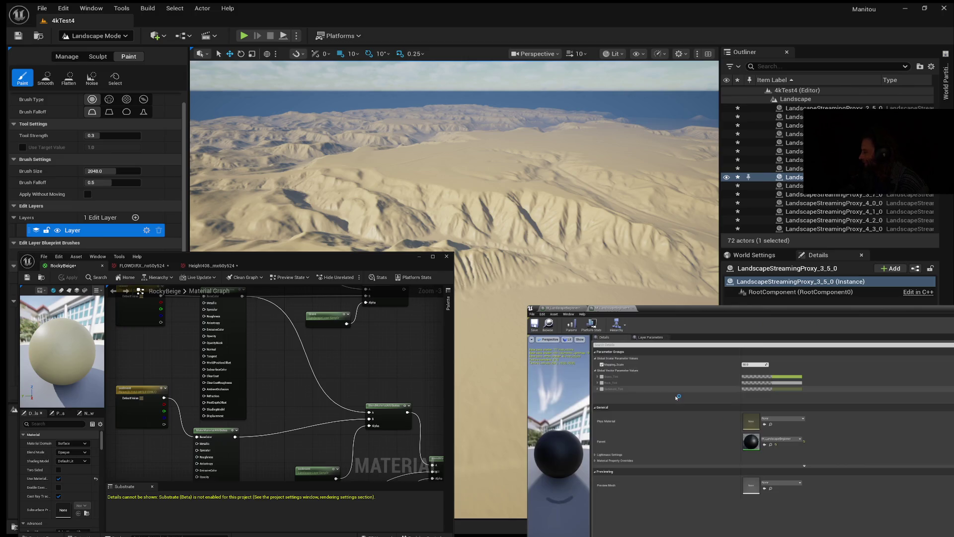
{"action": "mouse_move", "coordinate": [644, 422]}
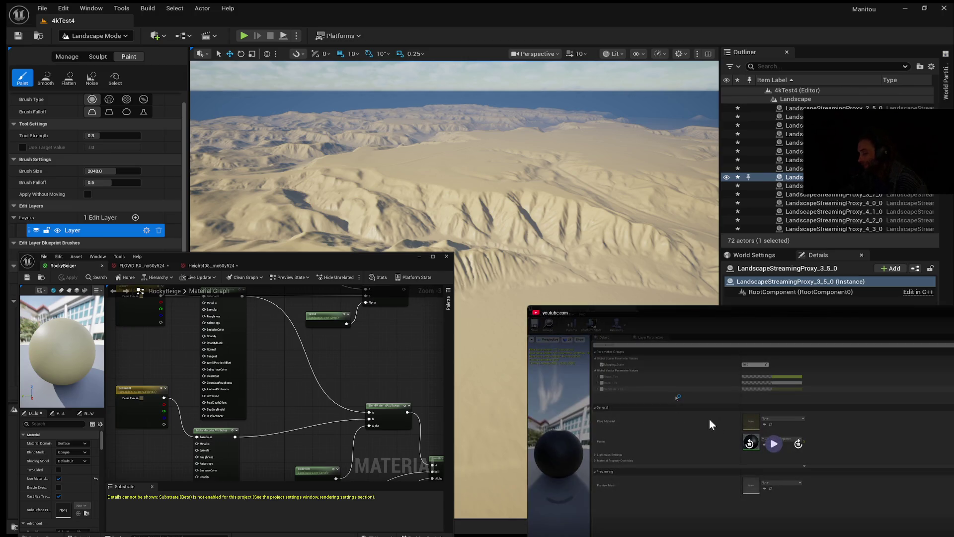
{"action": "left_click", "coordinate": [772, 445]}
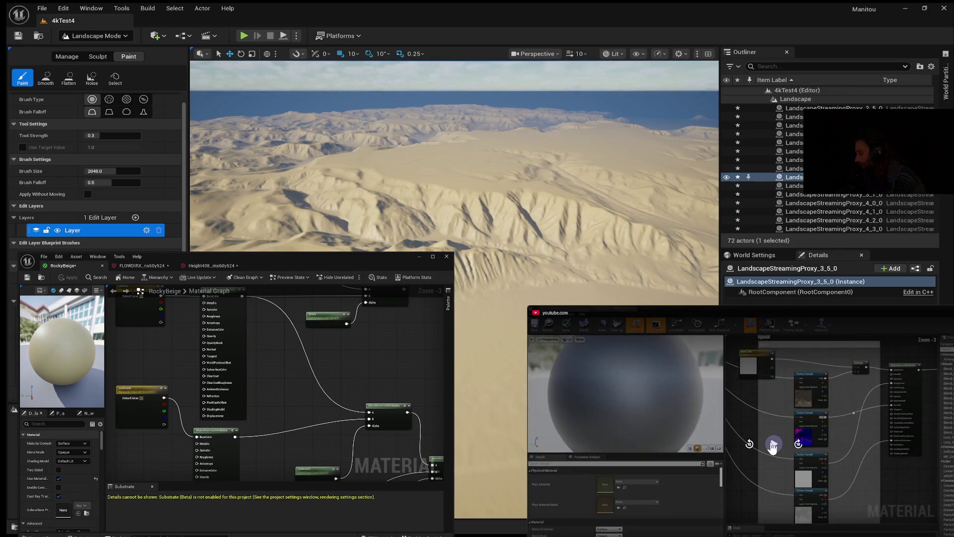
{"action": "left_click", "coordinate": [773, 444]}
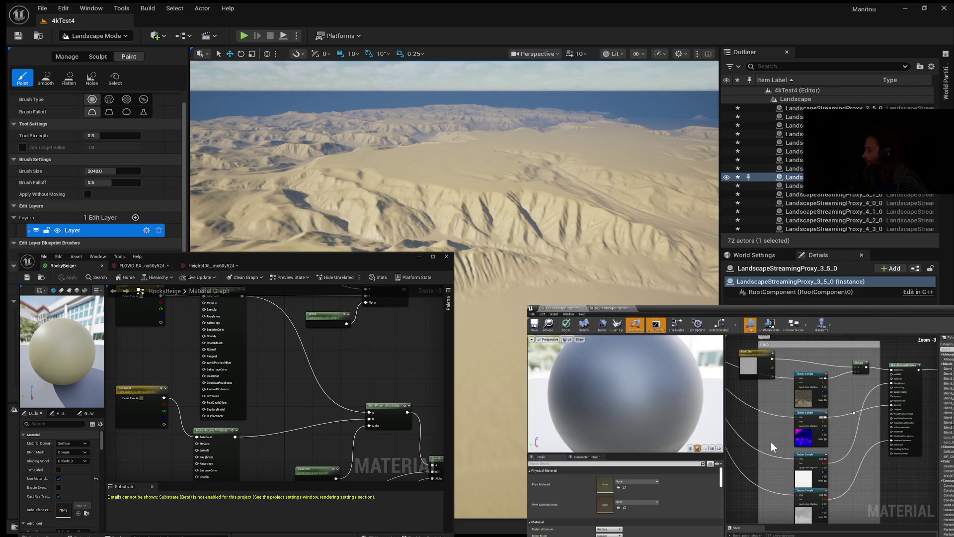
{"action": "mouse_move", "coordinate": [772, 447]}
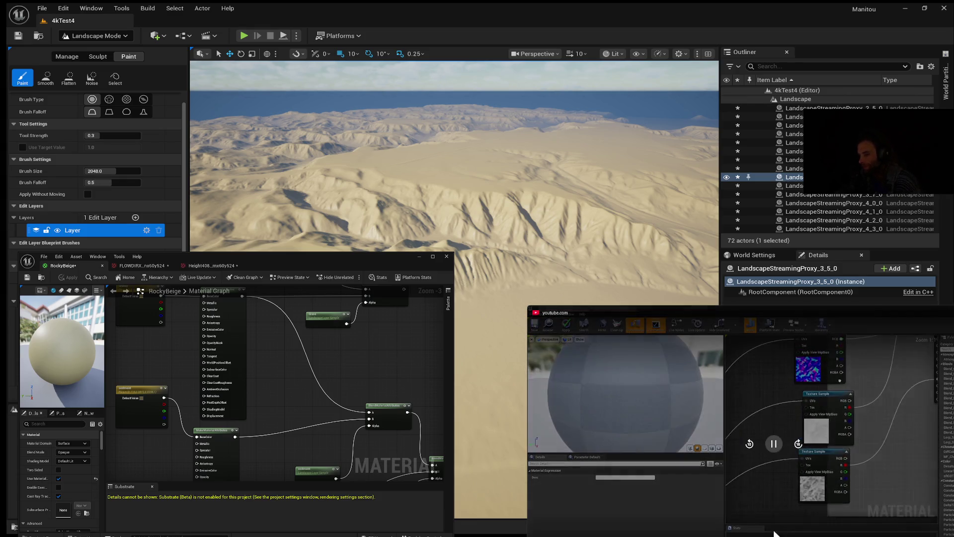
Step: Pause the tutorial, jump back 10 seconds, and resume playback
{"action": "left_click", "coordinate": [774, 449]}
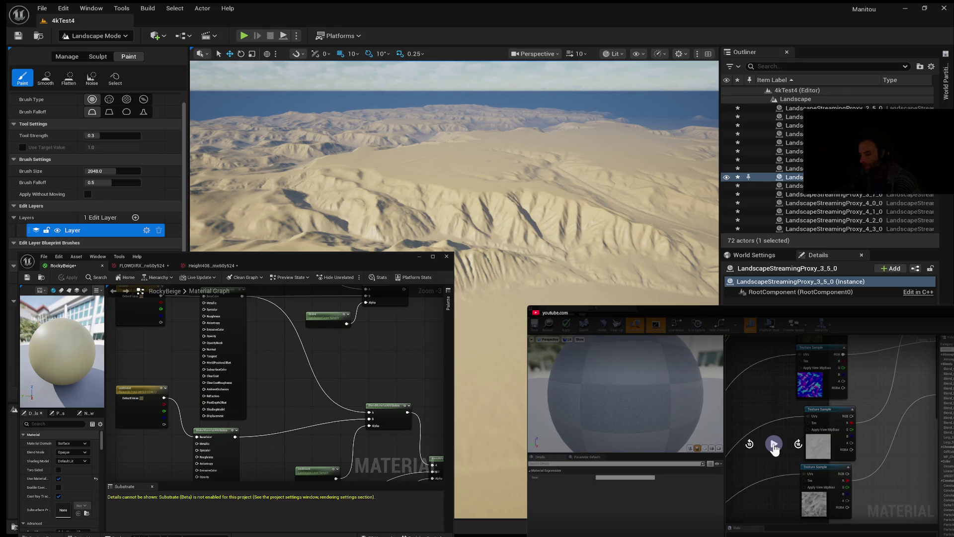
{"action": "left_click", "coordinate": [749, 444]}
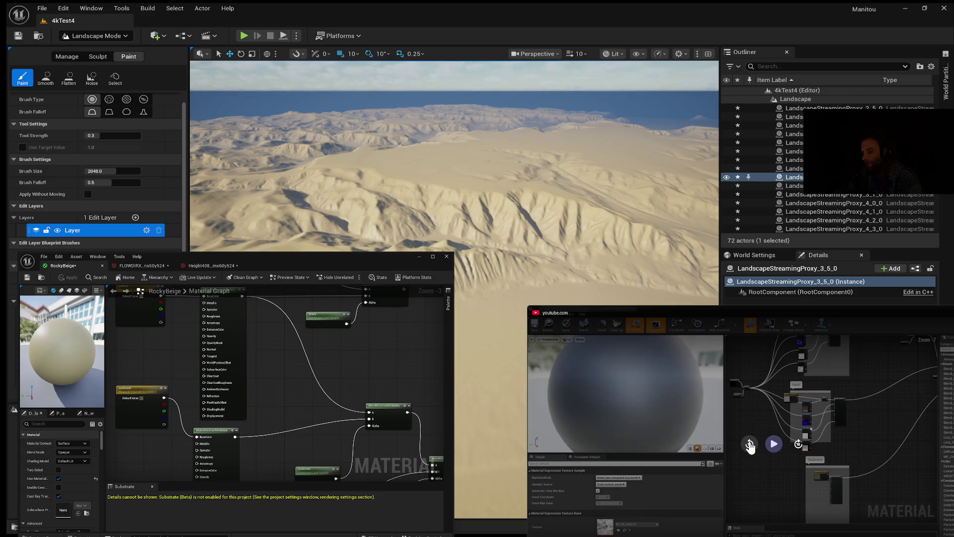
{"action": "left_click", "coordinate": [749, 444]}
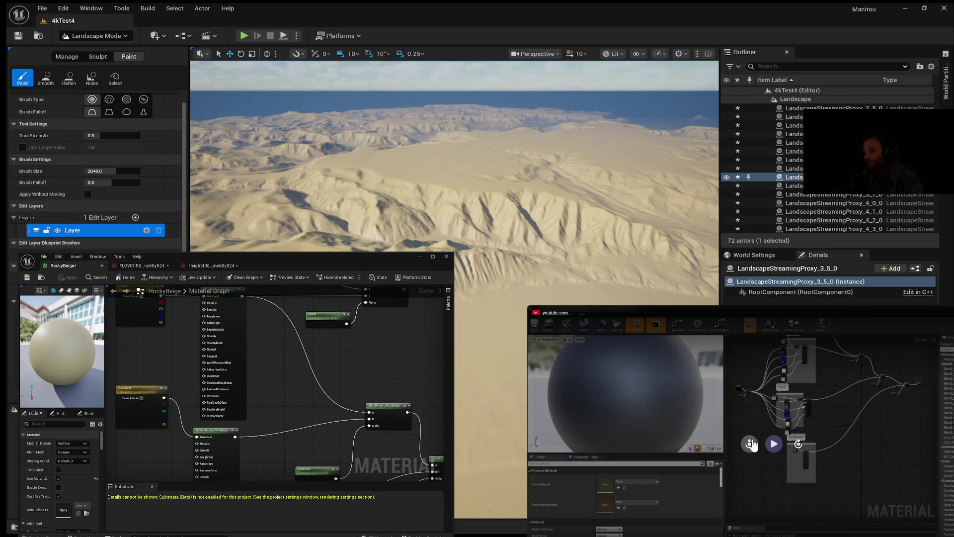
{"action": "left_click", "coordinate": [774, 444]}
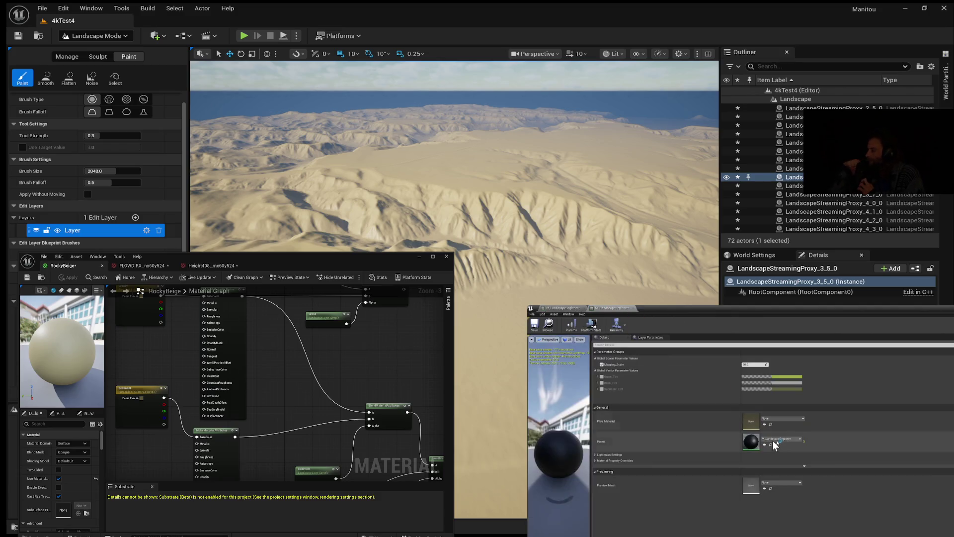
{"action": "mouse_move", "coordinate": [845, 407]}
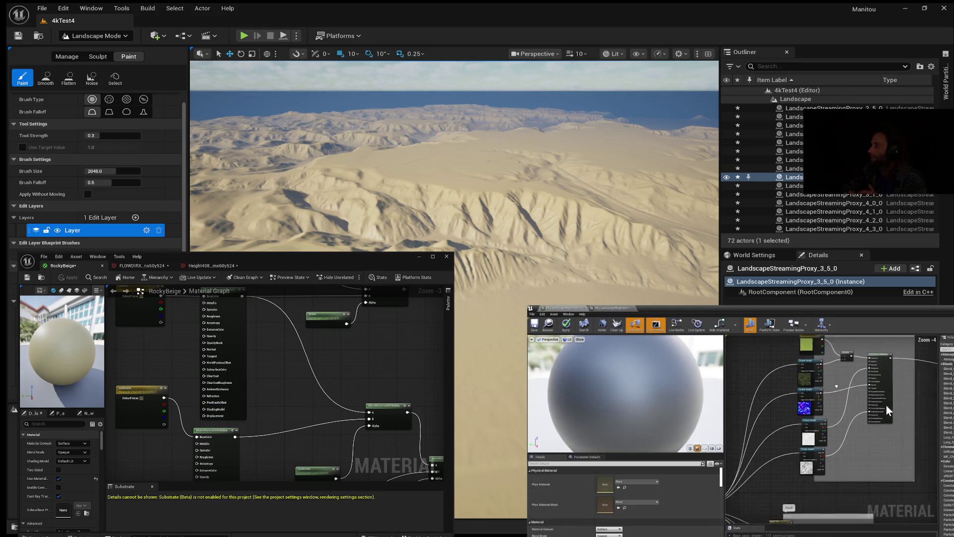
{"action": "mouse_move", "coordinate": [891, 406]}
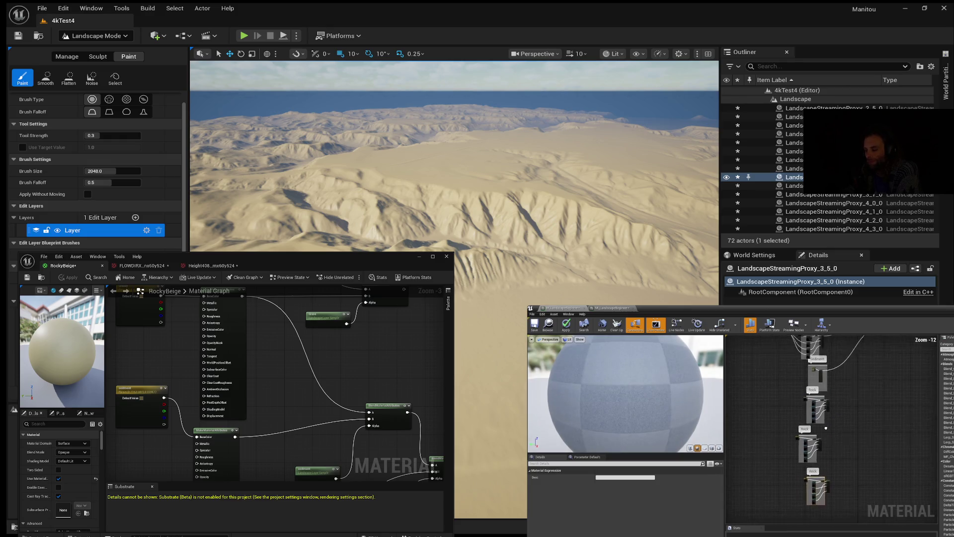
{"action": "mouse_move", "coordinate": [850, 485]}
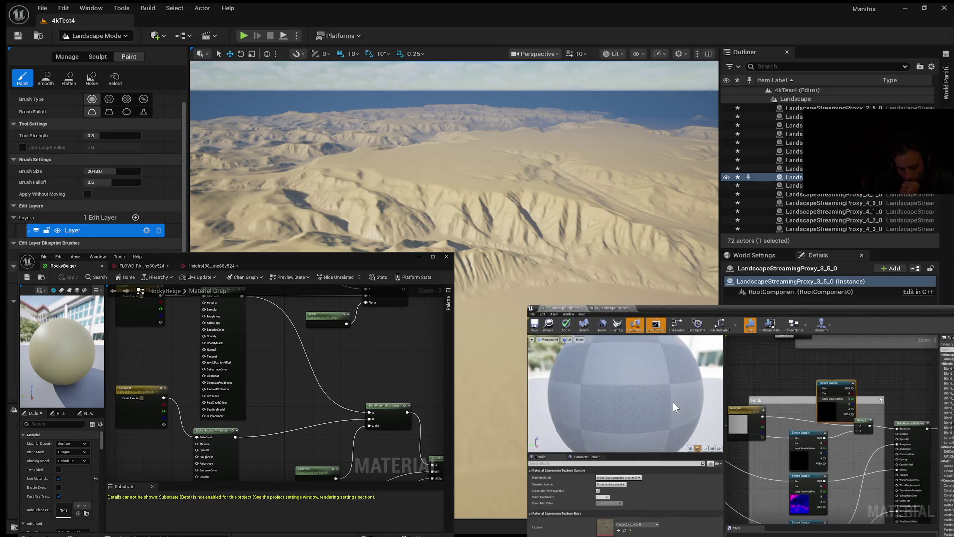
{"action": "mouse_move", "coordinate": [677, 410]}
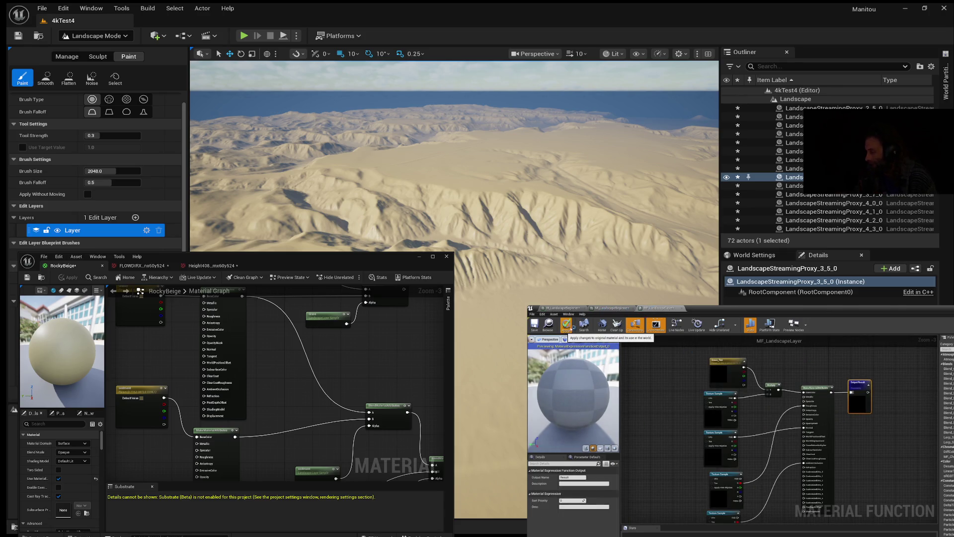
Step: Stop the tutorial where it places the MF_LandscapeLayer function call with a dark grey preview
{"action": "mouse_move", "coordinate": [666, 467]}
{"action": "left_click", "coordinate": [776, 447]}
{"action": "mouse_move", "coordinate": [777, 445]}
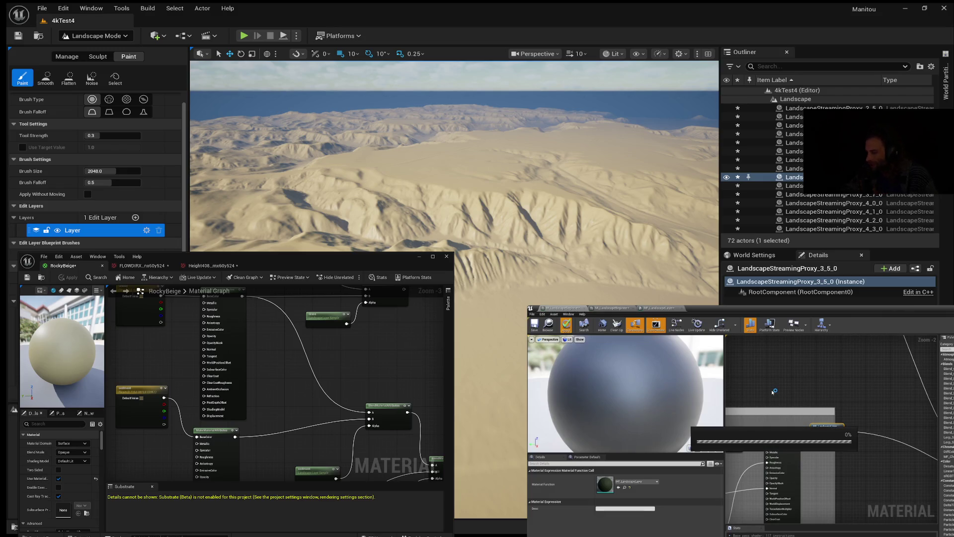
Step: Resume the tutorial, toggle pause once more, and leave it playing on its content browser view
{"action": "mouse_move", "coordinate": [773, 467]}
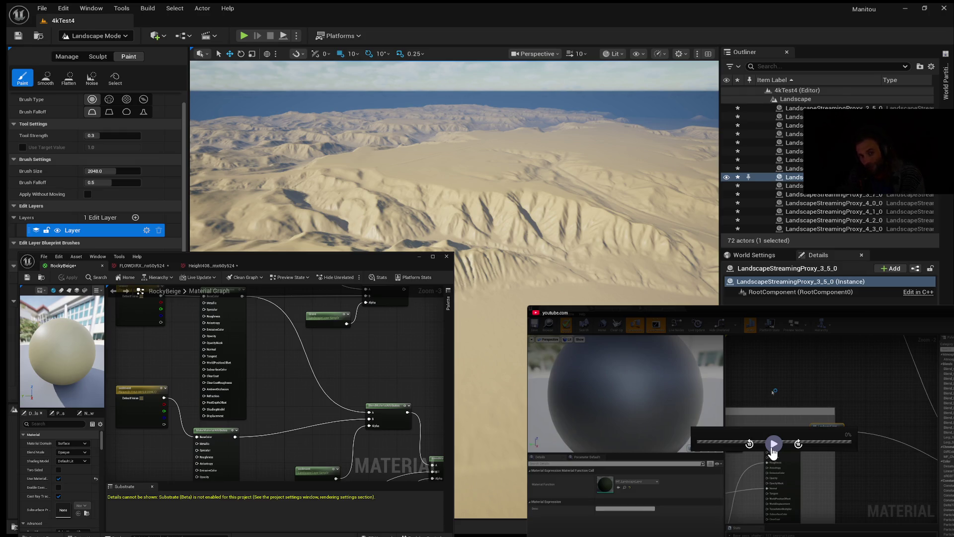
{"action": "left_click", "coordinate": [772, 450]}
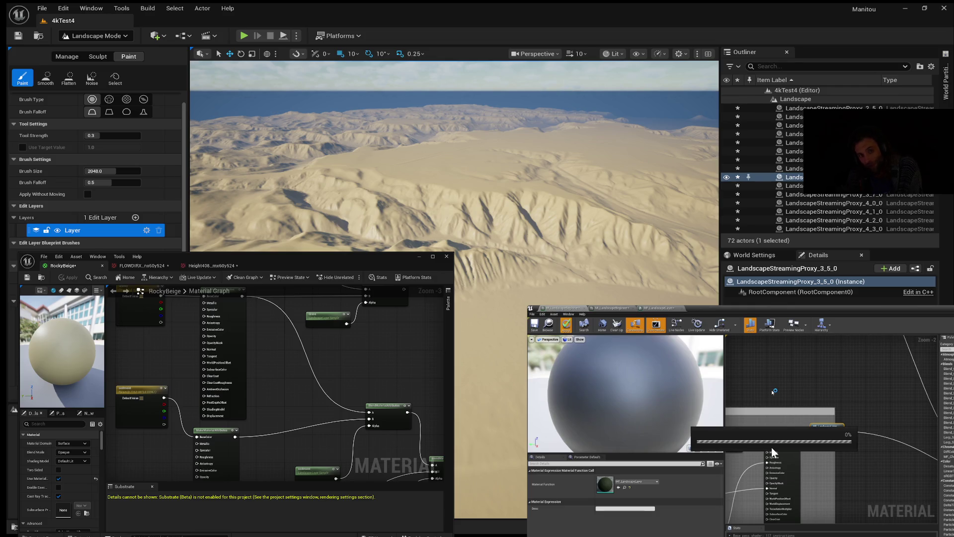
{"action": "mouse_move", "coordinate": [772, 450]}
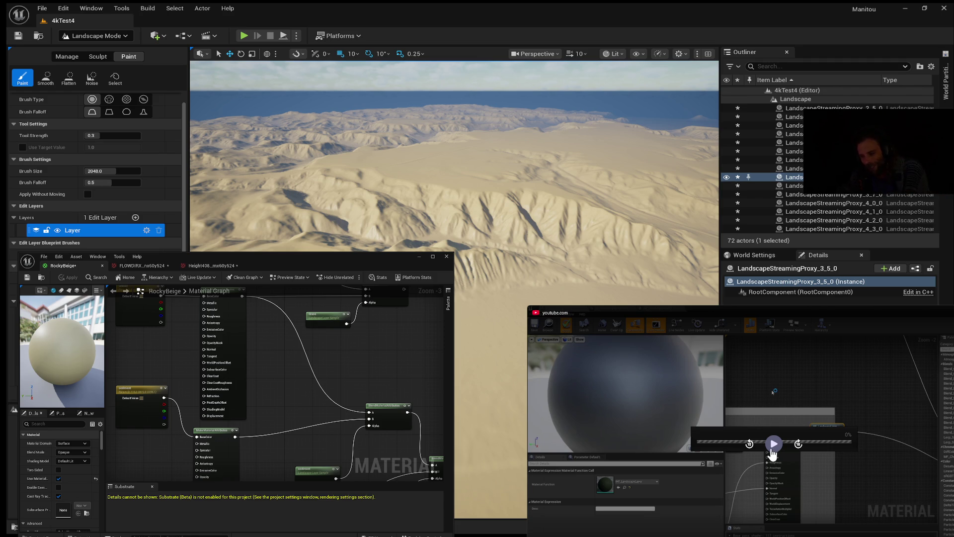
{"action": "left_click", "coordinate": [772, 451]}
{"action": "left_click", "coordinate": [771, 449]}
{"action": "left_click", "coordinate": [773, 446]}
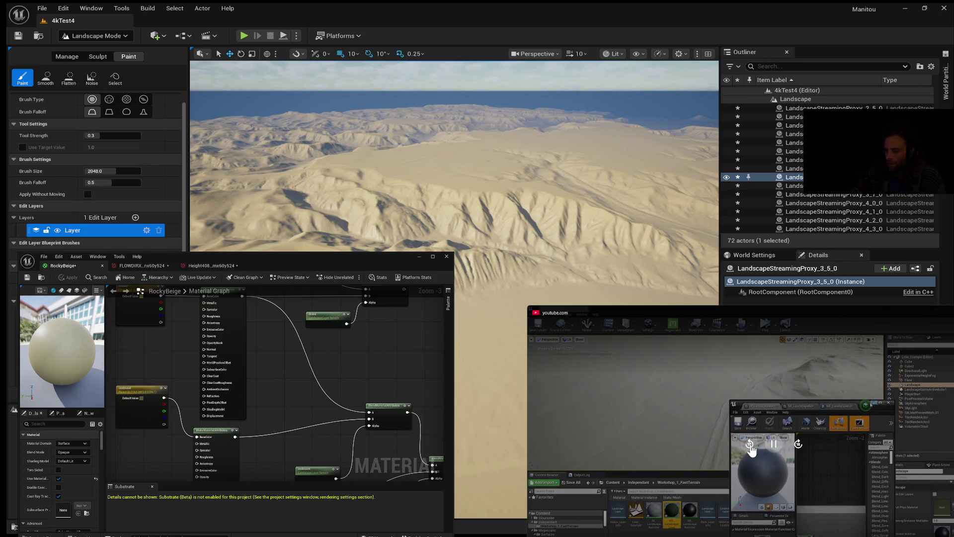
Step: Rewind the tutorial 10 seconds four times to reach the grey preview sphere and texture nodes
{"action": "left_click", "coordinate": [750, 444]}
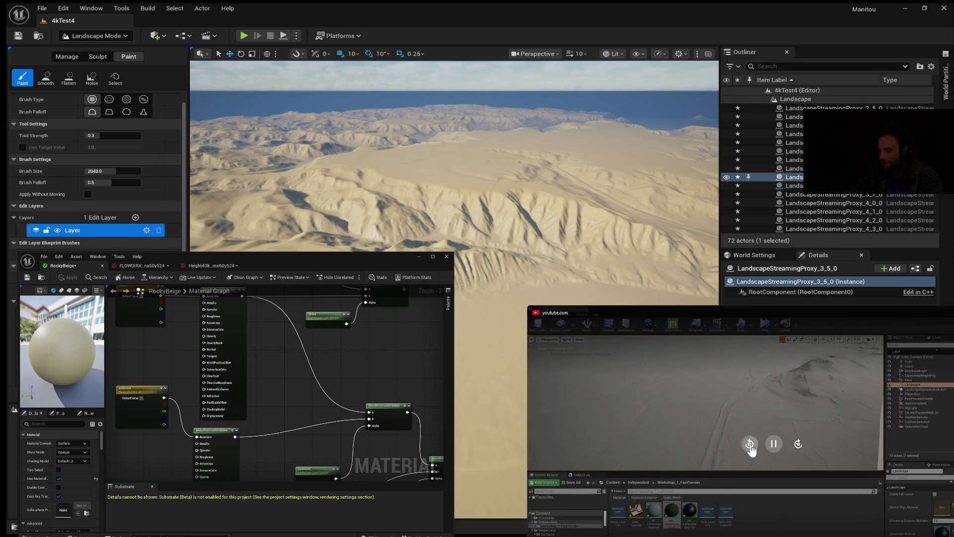
{"action": "left_click", "coordinate": [750, 444]}
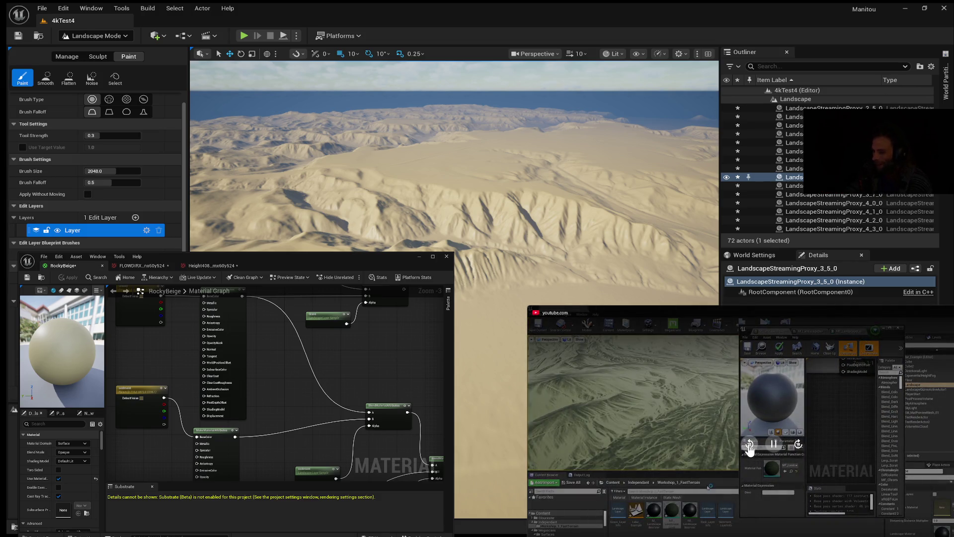
{"action": "left_click", "coordinate": [750, 447]}
{"action": "left_click", "coordinate": [750, 448]}
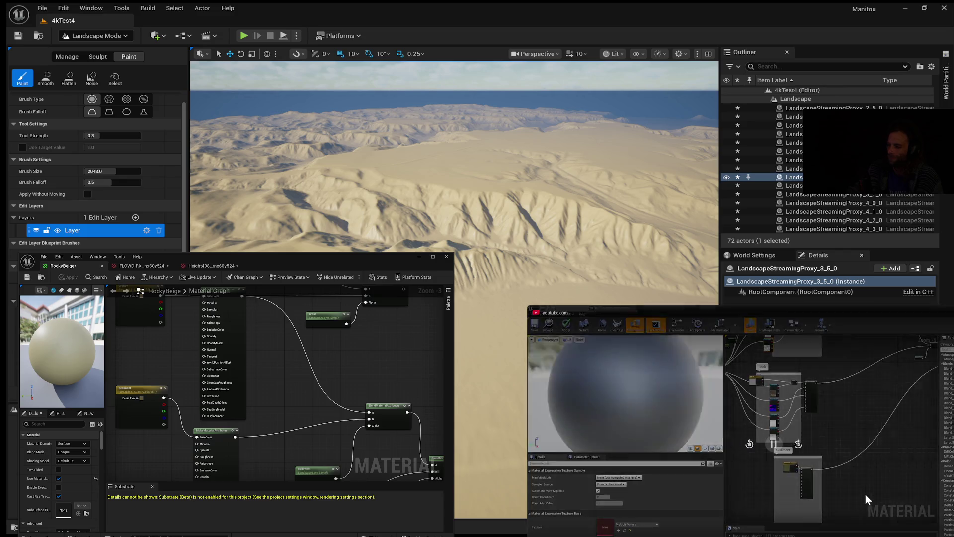
{"action": "mouse_move", "coordinate": [861, 497]}
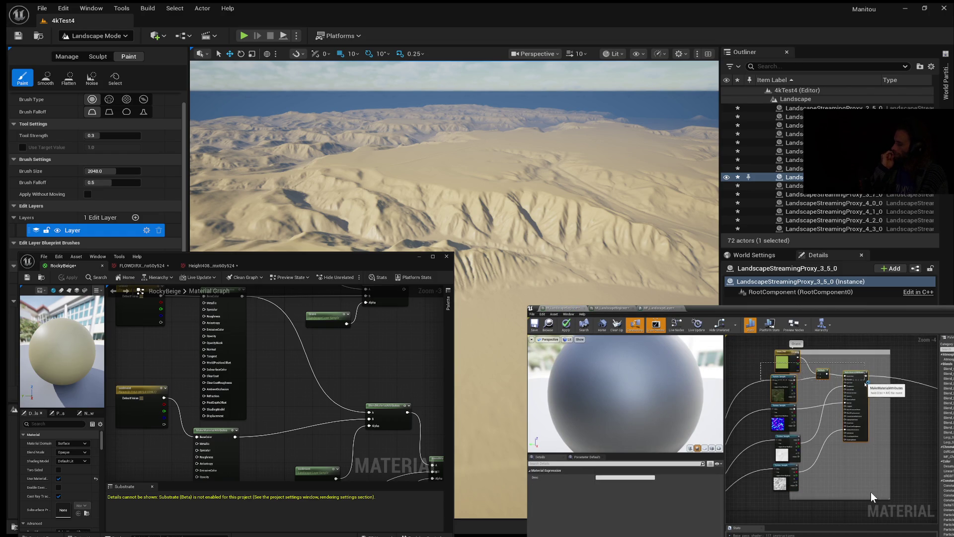
{"action": "mouse_move", "coordinate": [795, 482]}
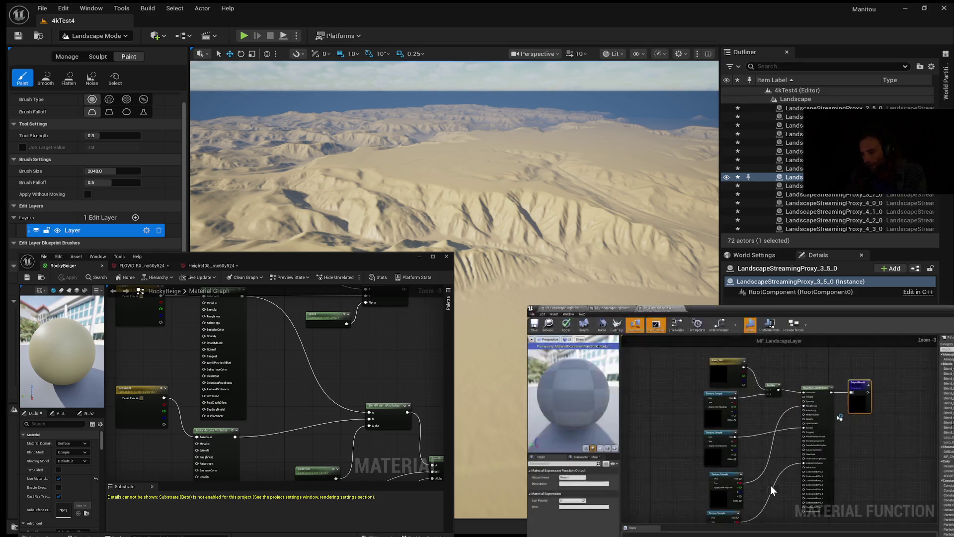
Step: Hold the tutorial on the MF_LandscapeLayer graph, then resume until the mossy green preview appears
{"action": "left_click", "coordinate": [768, 446]}
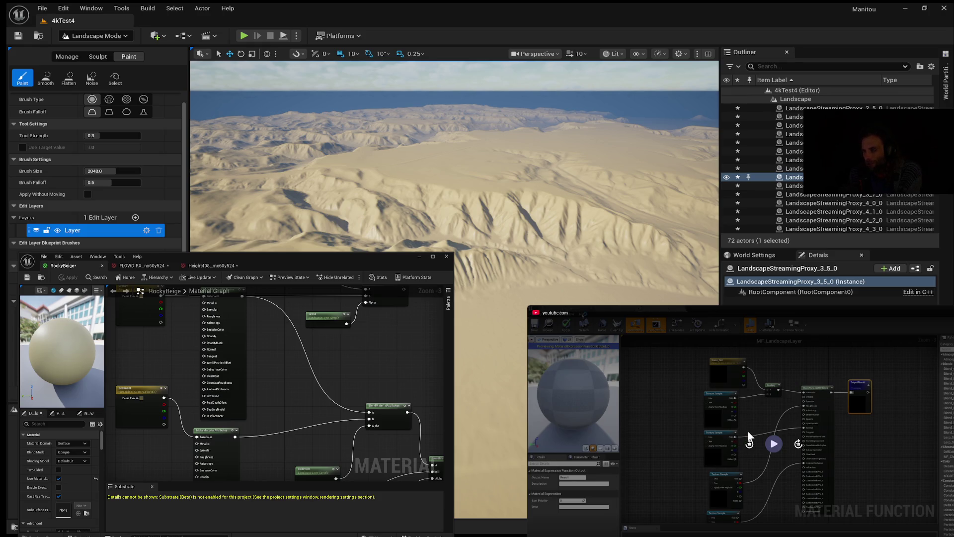
{"action": "left_click", "coordinate": [774, 444]}
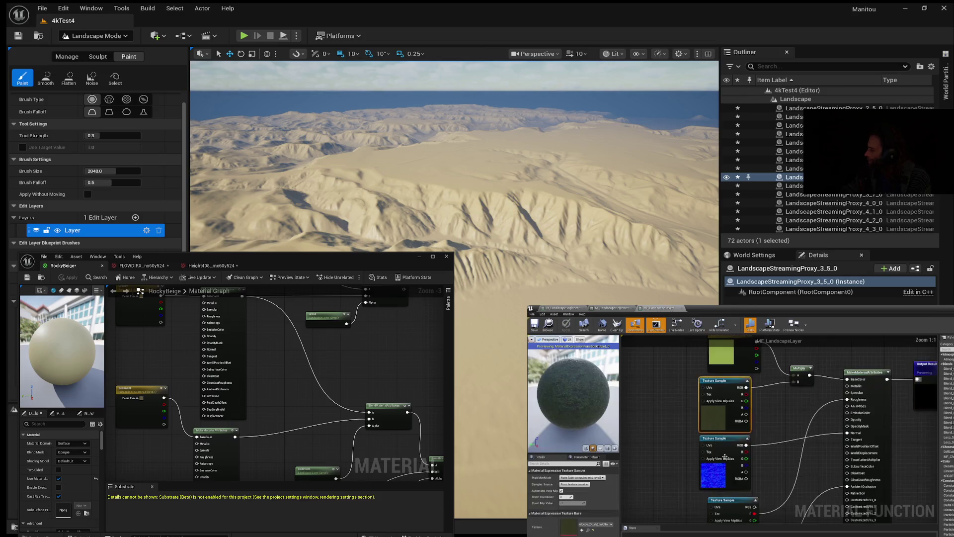
{"action": "mouse_move", "coordinate": [709, 408]}
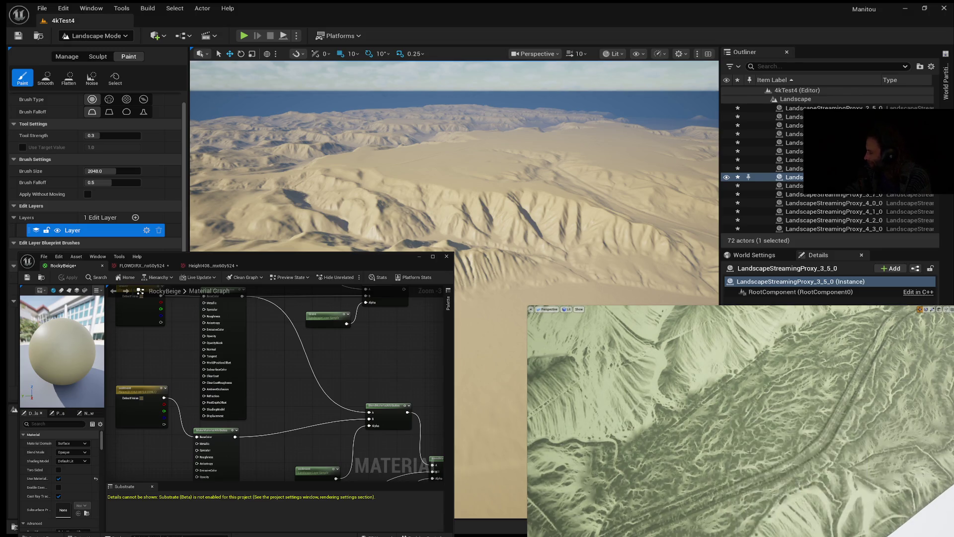
{"action": "left_click", "coordinate": [773, 445]}
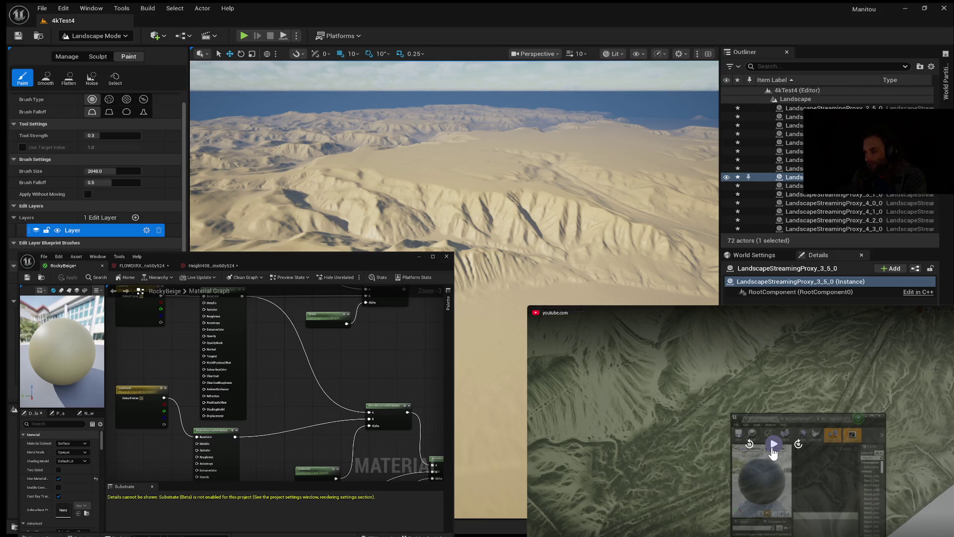
Step: Play more of the YouTube tutorial, pause it, then minimize the RockyBeige material editor to reveal the paint layers
{"action": "left_click", "coordinate": [772, 445]}
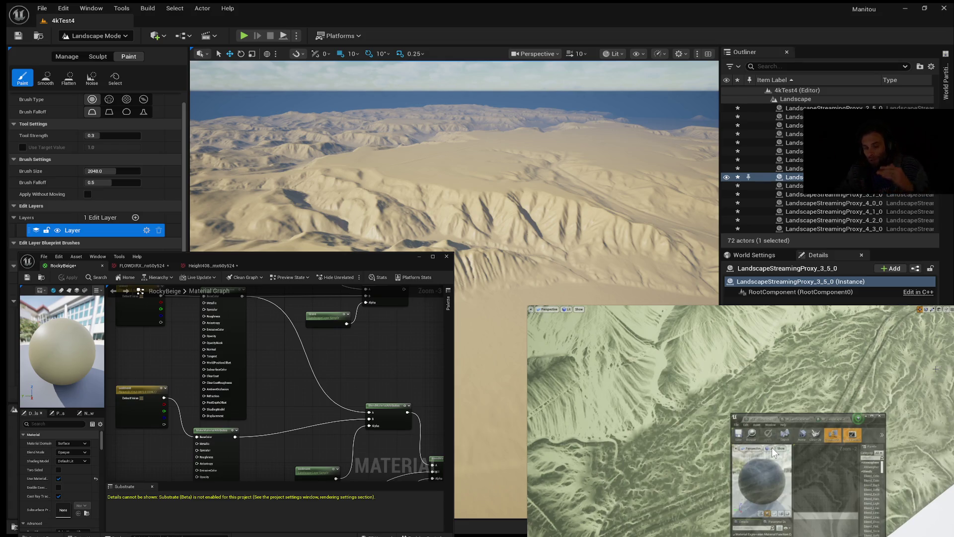
{"action": "left_click", "coordinate": [771, 447]}
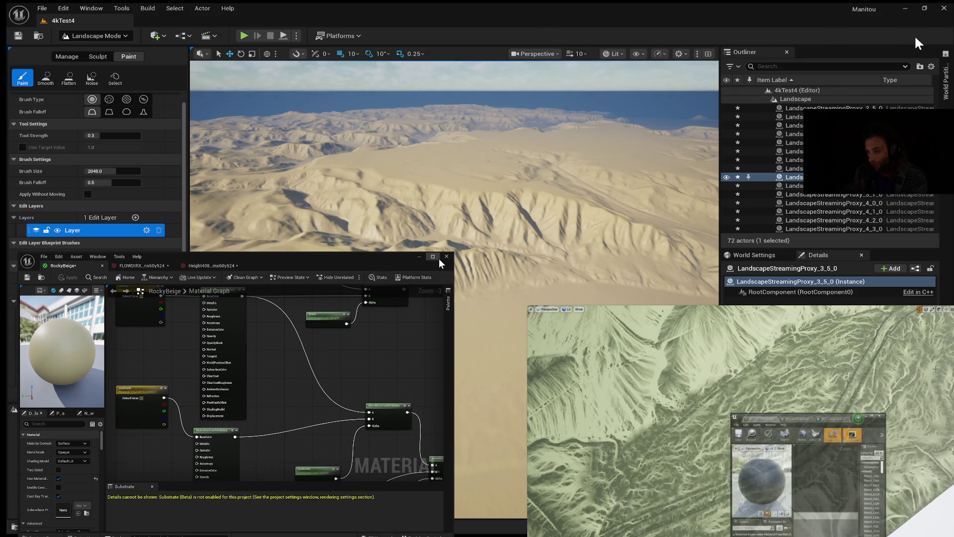
{"action": "left_click", "coordinate": [419, 257]}
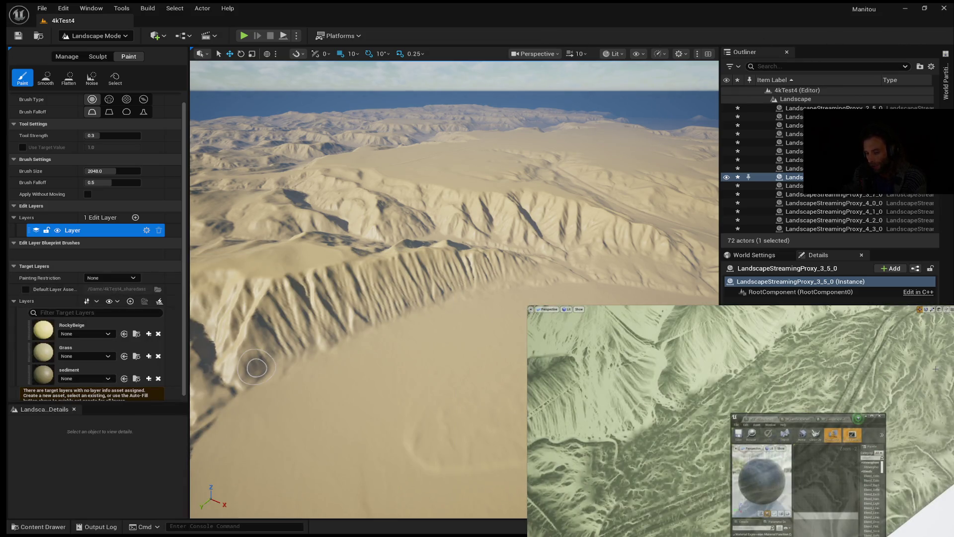
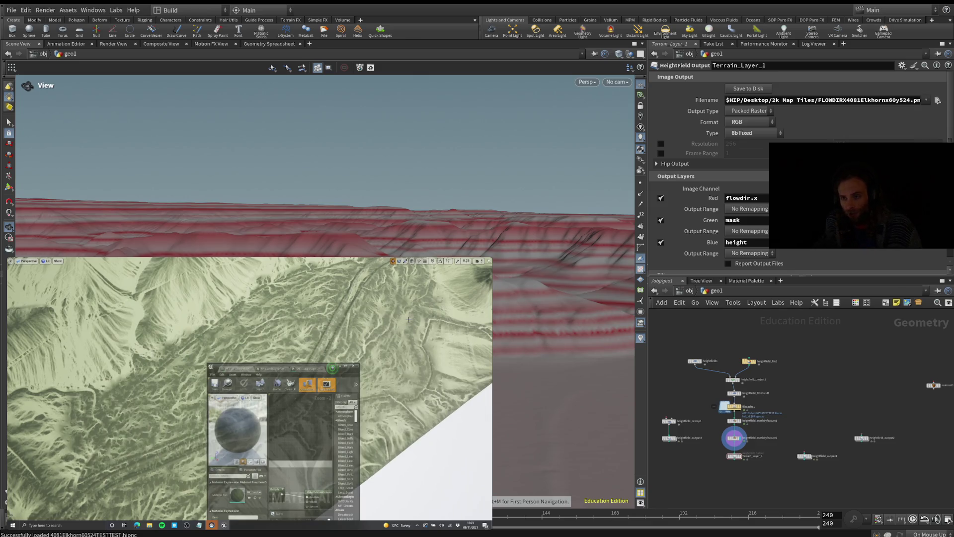
Step: Display heightfield_maskbyfeature1 on the terrain, then zoom and tilt back to inspect the red-masked ridge gullies
{"action": "scroll", "coordinate": [326, 199], "scroll_direction": "up", "scroll_amount": 5}
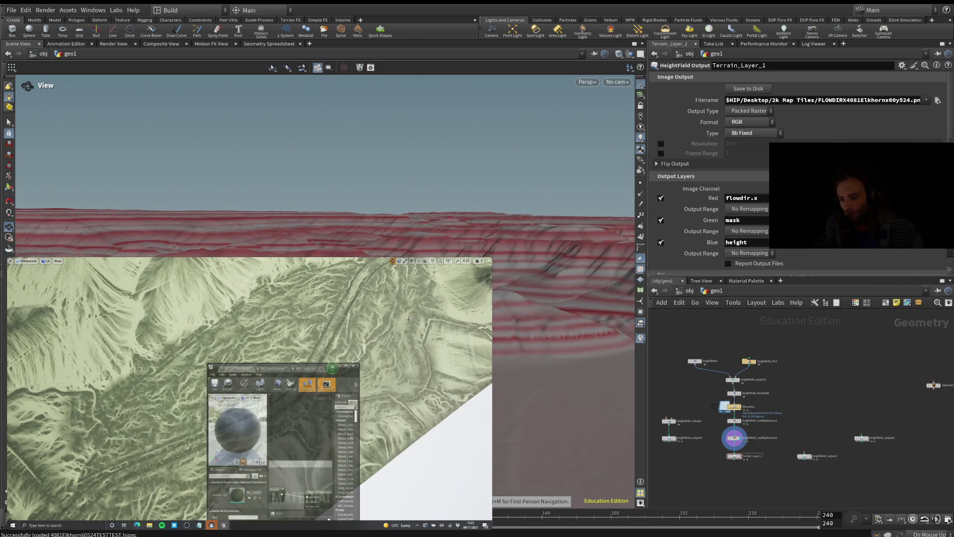
{"action": "scroll", "coordinate": [325, 164], "scroll_direction": "down", "scroll_amount": 5}
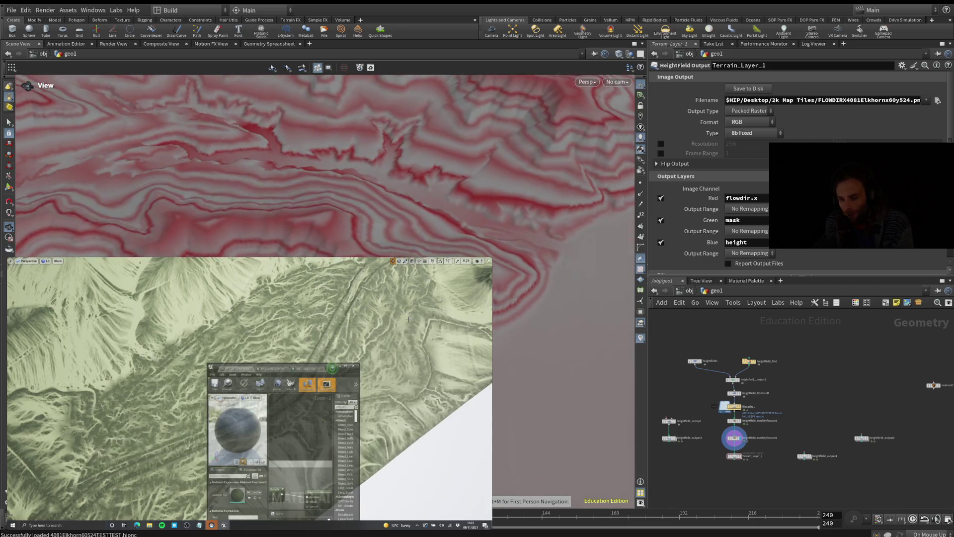
{"action": "scroll", "coordinate": [326, 166], "scroll_direction": "down", "scroll_amount": 3}
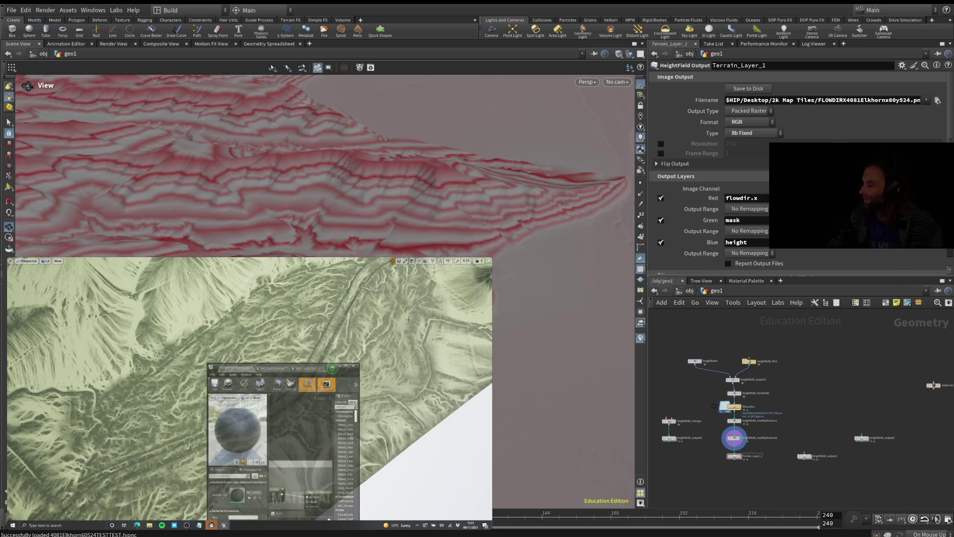
{"action": "mouse_move", "coordinate": [64, 302]}
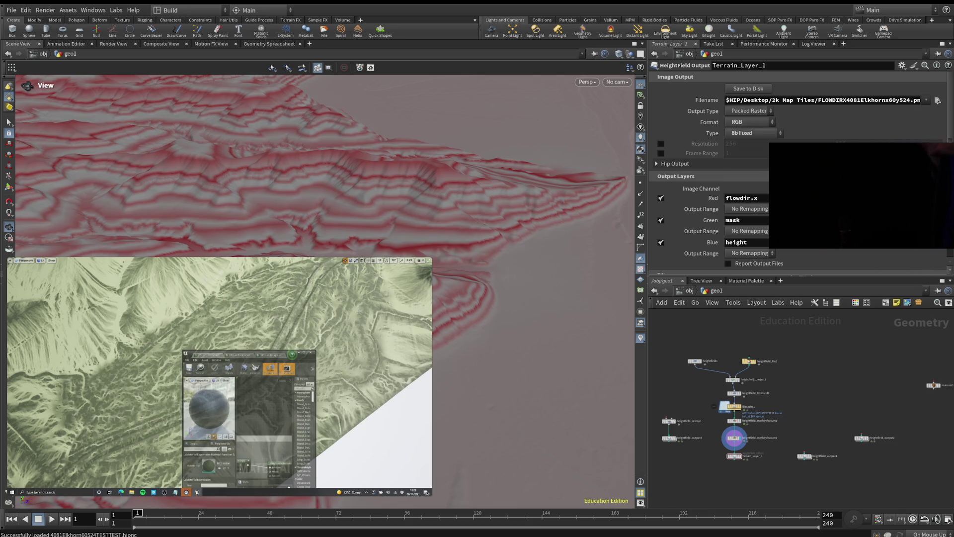
{"action": "mouse_move", "coordinate": [359, 312]}
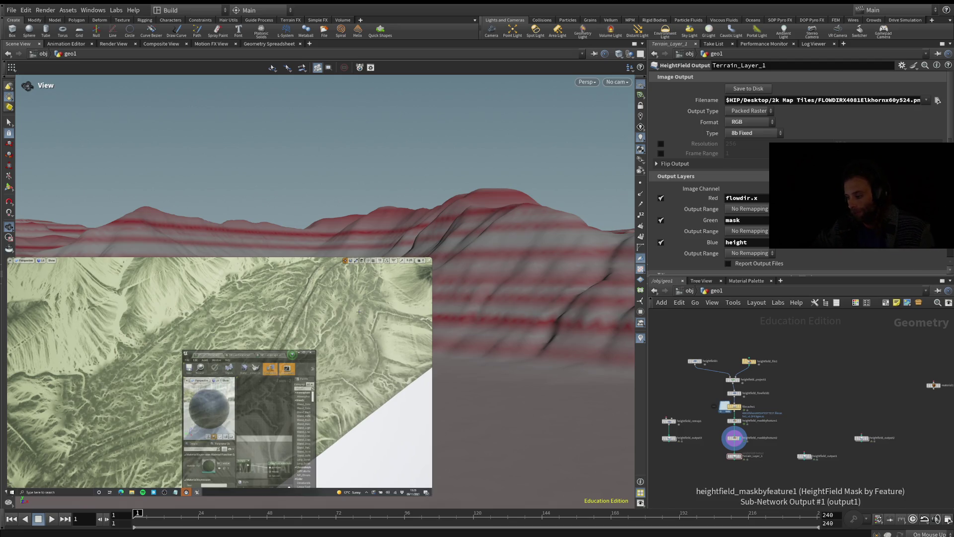
{"action": "left_click", "coordinate": [740, 421]}
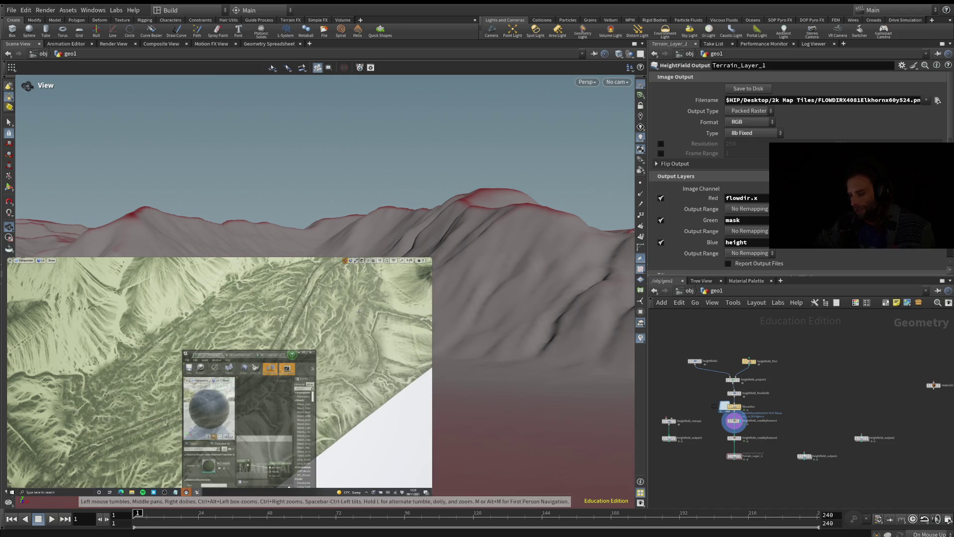
{"action": "scroll", "coordinate": [358, 312], "scroll_direction": "down", "scroll_amount": 5}
{"action": "scroll", "coordinate": [359, 311], "scroll_direction": "down", "scroll_amount": 5}
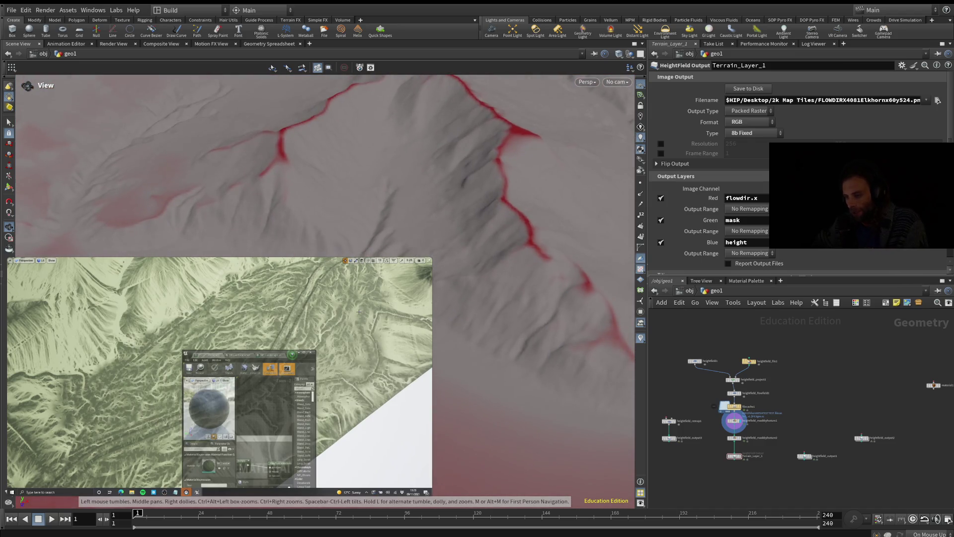
{"action": "mouse_move", "coordinate": [323, 164]}
{"action": "left_mouse_down"}
{"action": "mouse_move", "coordinate": [323, 228]}
{"action": "mouse_move", "coordinate": [323, 179]}
{"action": "mouse_move", "coordinate": [308, 154]}
{"action": "mouse_move", "coordinate": [316, 214]}
{"action": "left_mouse_up"}
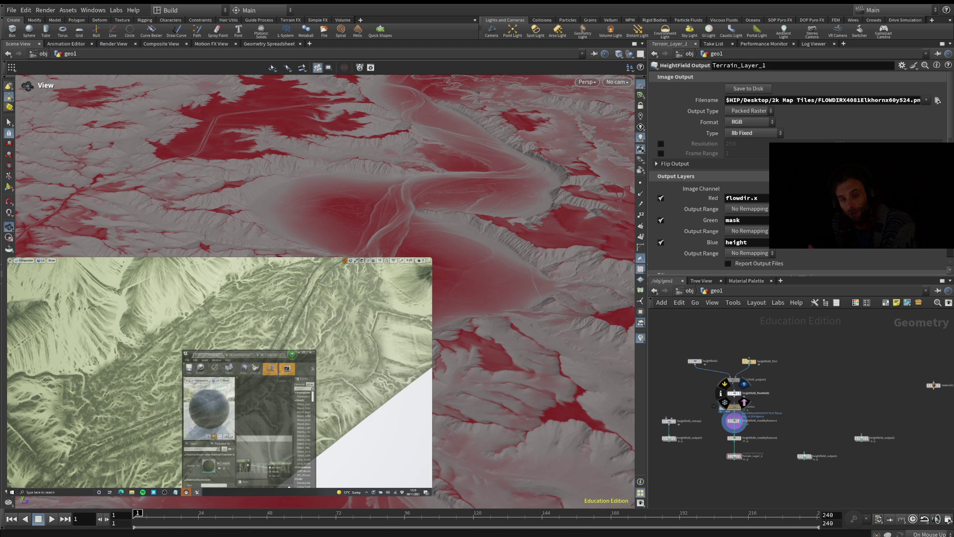
Step: Show the heightfield_flowfield1 result on the terrain and view it from directly above
{"action": "left_click", "coordinate": [744, 401]}
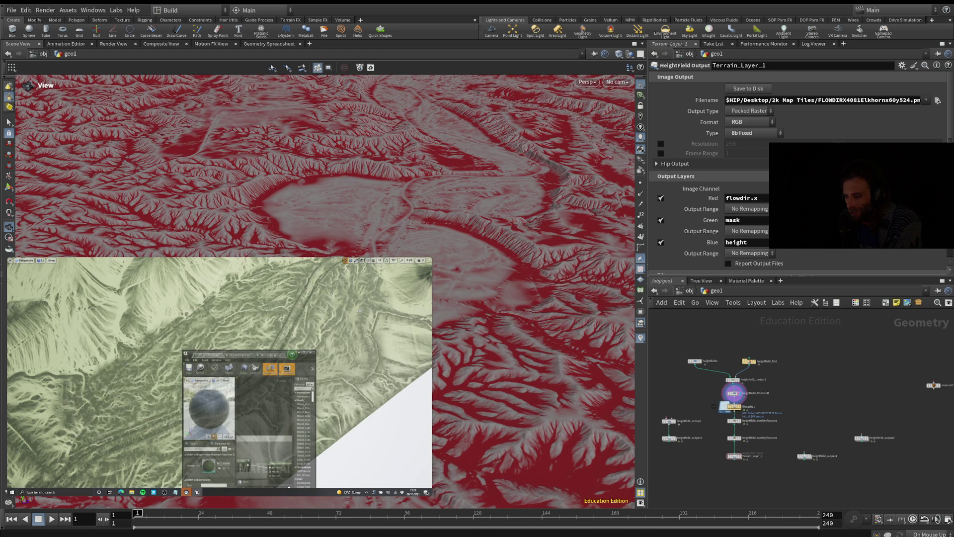
{"action": "mouse_move", "coordinate": [318, 199]}
{"action": "left_mouse_down"}
{"action": "mouse_move", "coordinate": [318, 144]}
{"action": "mouse_move", "coordinate": [338, 134]}
{"action": "mouse_move", "coordinate": [298, 149]}
{"action": "mouse_move", "coordinate": [293, 164]}
{"action": "mouse_move", "coordinate": [318, 161]}
{"action": "mouse_move", "coordinate": [318, 219]}
{"action": "mouse_move", "coordinate": [318, 149]}
{"action": "mouse_move", "coordinate": [328, 144]}
{"action": "mouse_move", "coordinate": [328, 164]}
{"action": "left_mouse_up"}
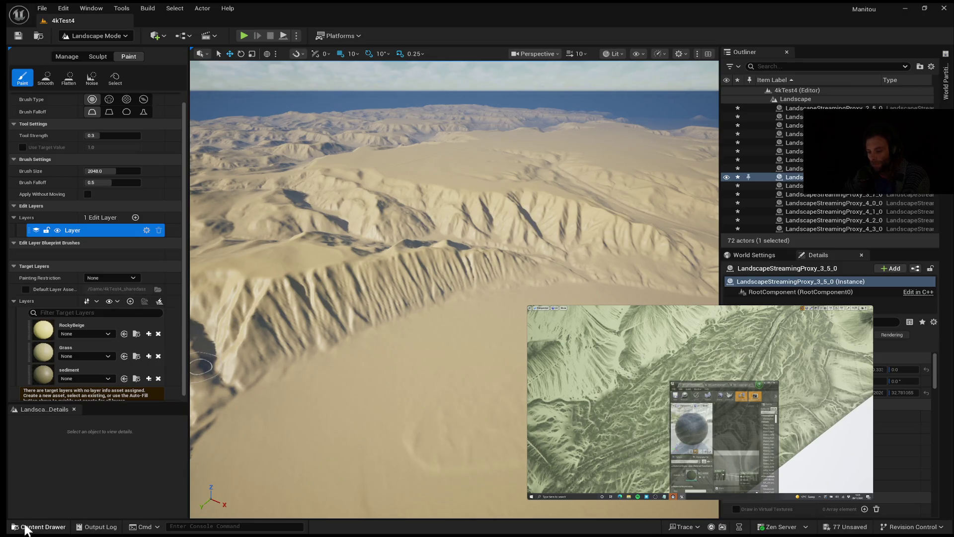
Step: Browse the Content Drawer to Fab > Megascans > Surfaces and open RockyBeige in the Material Editor
{"action": "left_click", "coordinate": [35, 526]}
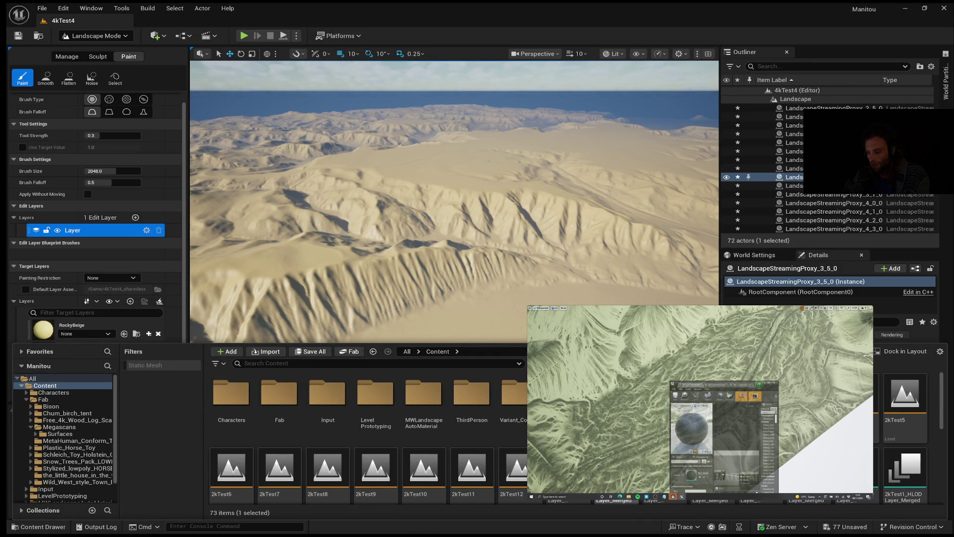
{"action": "left_click", "coordinate": [53, 427]}
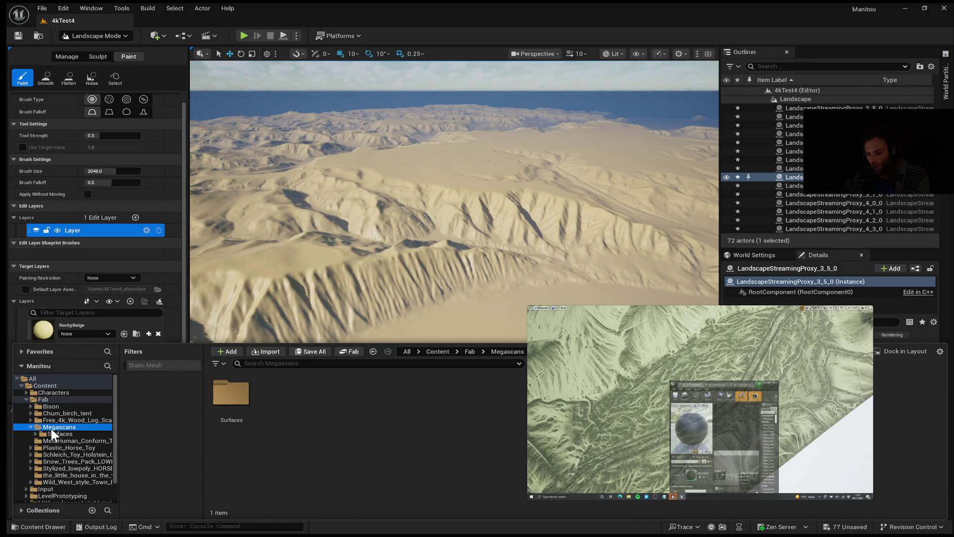
{"action": "left_click", "coordinate": [53, 435]}
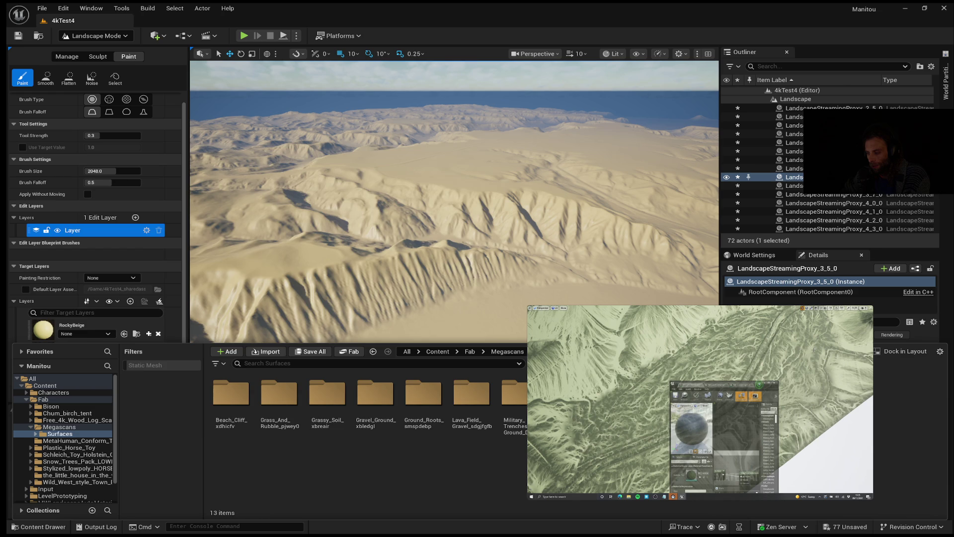
{"action": "double_click", "coordinate": [567, 398]}
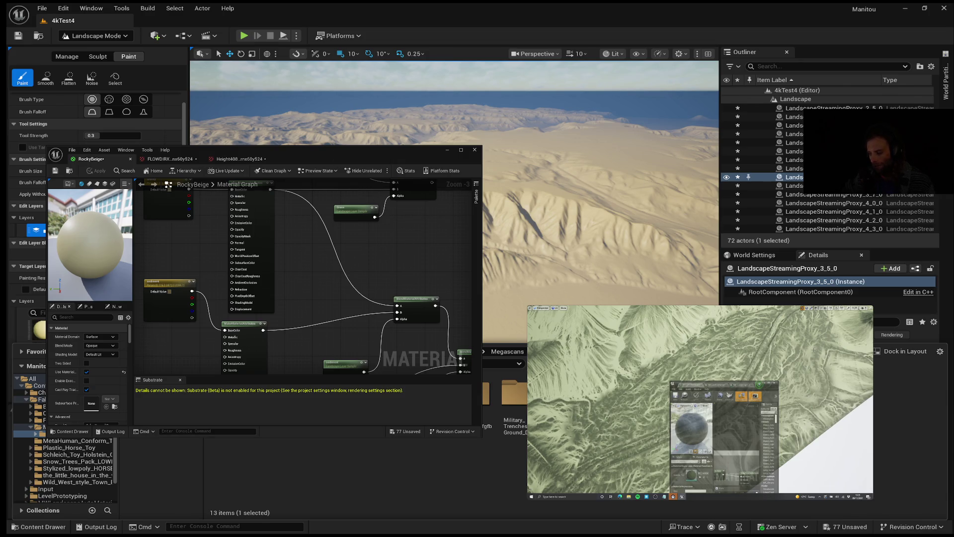
Step: Drag the RockyBeige Material Editor's right edge outward to widen the graph panel
{"action": "left_click_drag", "start_coordinate": [479, 402], "coordinate": [500, 400]}
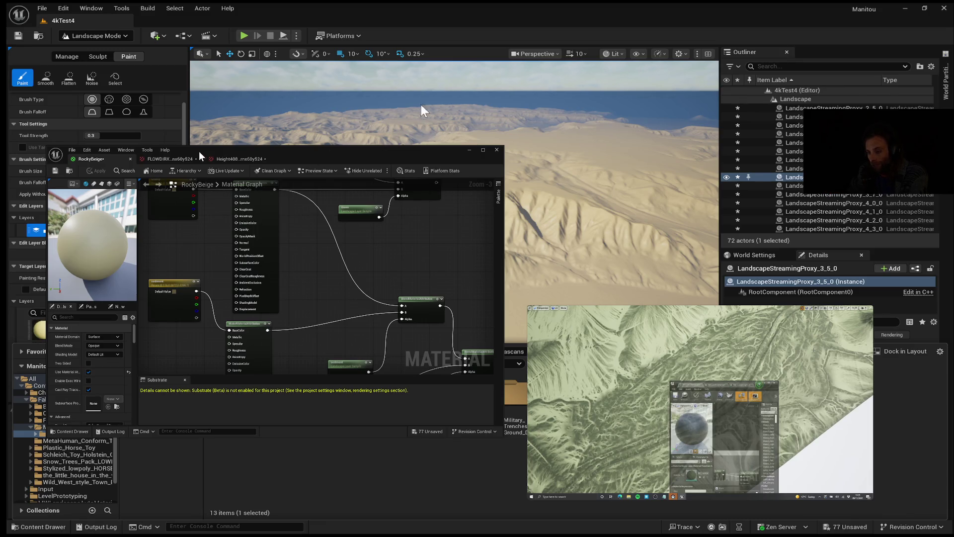
Step: Switch to the Height texture tab and zoom into the heightmap
{"action": "left_click", "coordinate": [226, 159]}
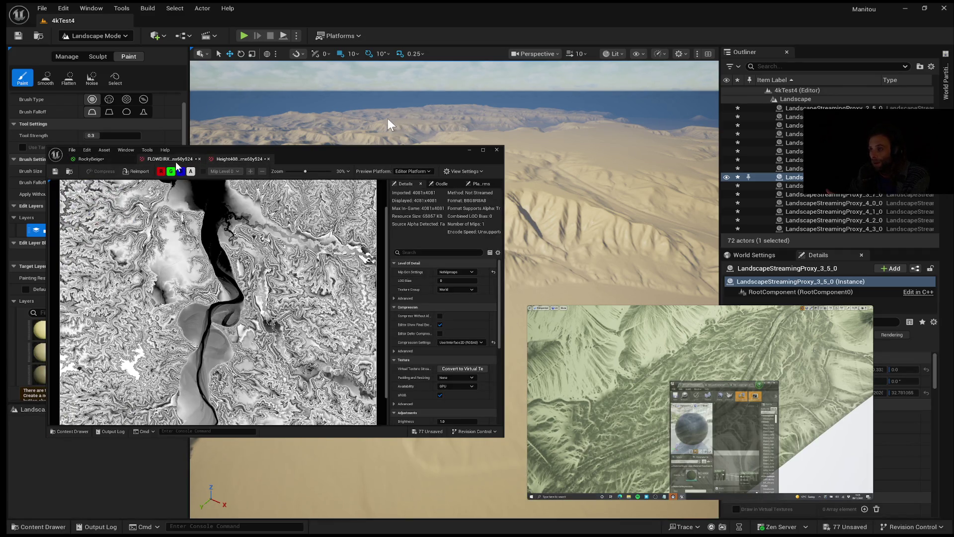
{"action": "scroll", "coordinate": [169, 255], "scroll_direction": "up", "scroll_amount": 1}
{"action": "scroll", "coordinate": [168, 255], "scroll_direction": "up", "scroll_amount": 5}
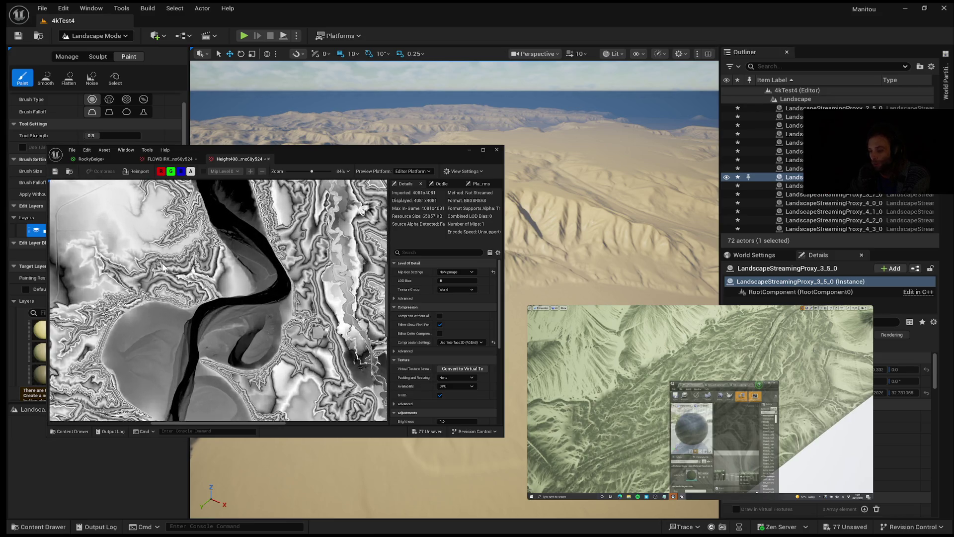
Step: Zoom into the blue-magenta FLOWDIRX flow map, then pause the reference tutorial video
{"action": "left_click", "coordinate": [162, 158]}
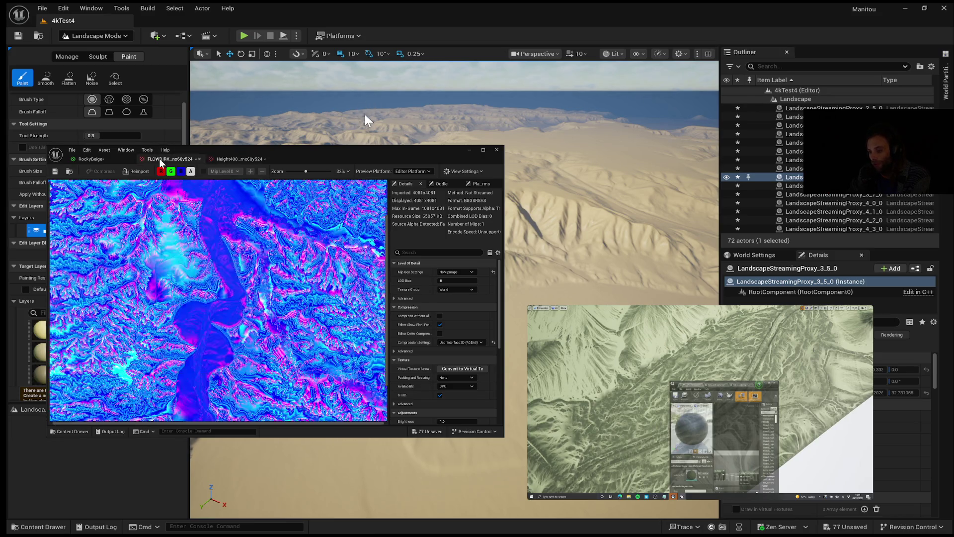
{"action": "scroll", "coordinate": [225, 288], "scroll_direction": "up", "scroll_amount": 3}
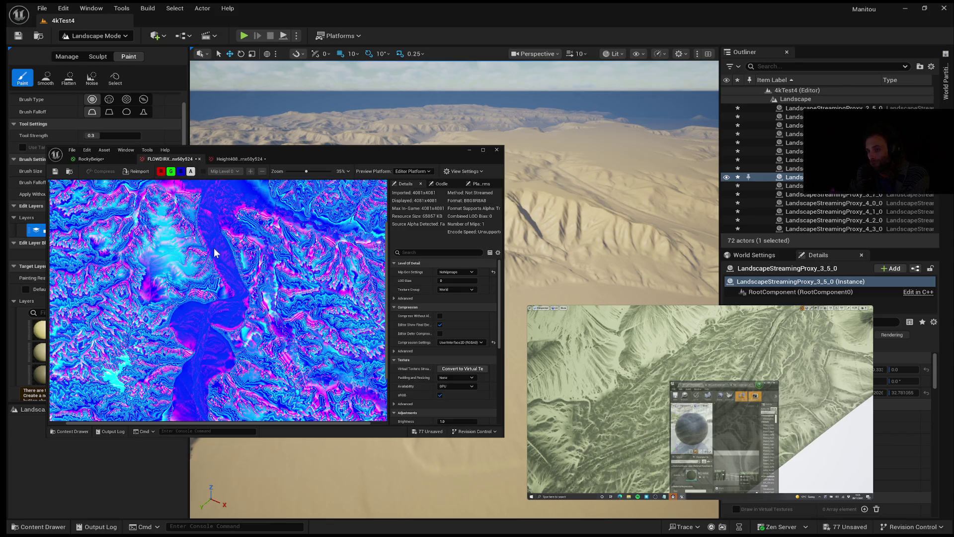
{"action": "scroll", "coordinate": [212, 250], "scroll_direction": "up", "scroll_amount": 3}
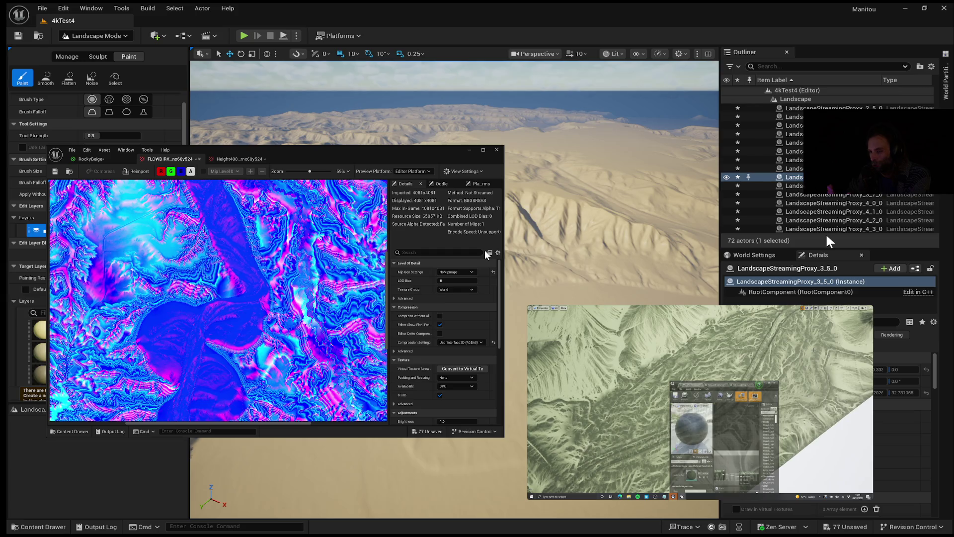
{"action": "left_click", "coordinate": [700, 402]}
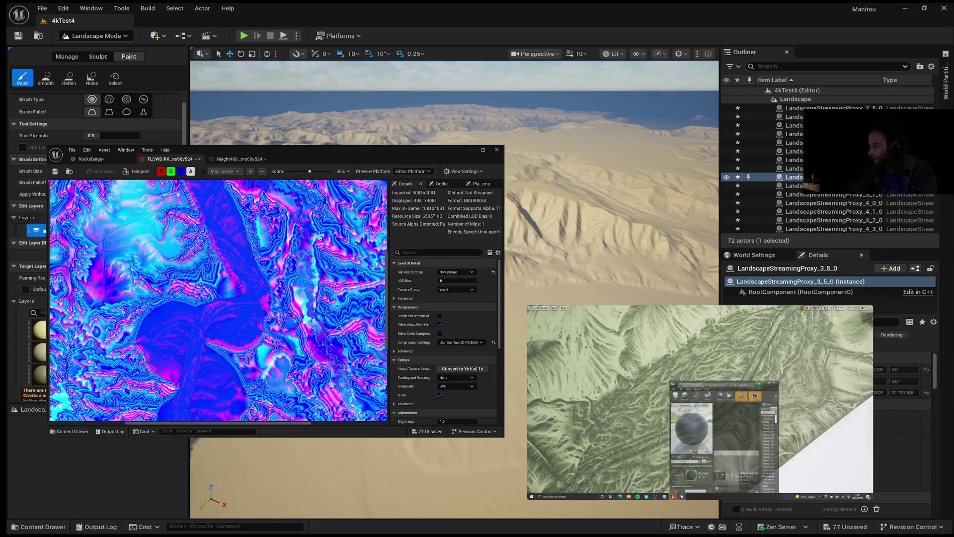
Step: Bring up the YouTube mini-player's overlay and resume the tutorial playback
{"action": "left_click", "coordinate": [699, 402]}
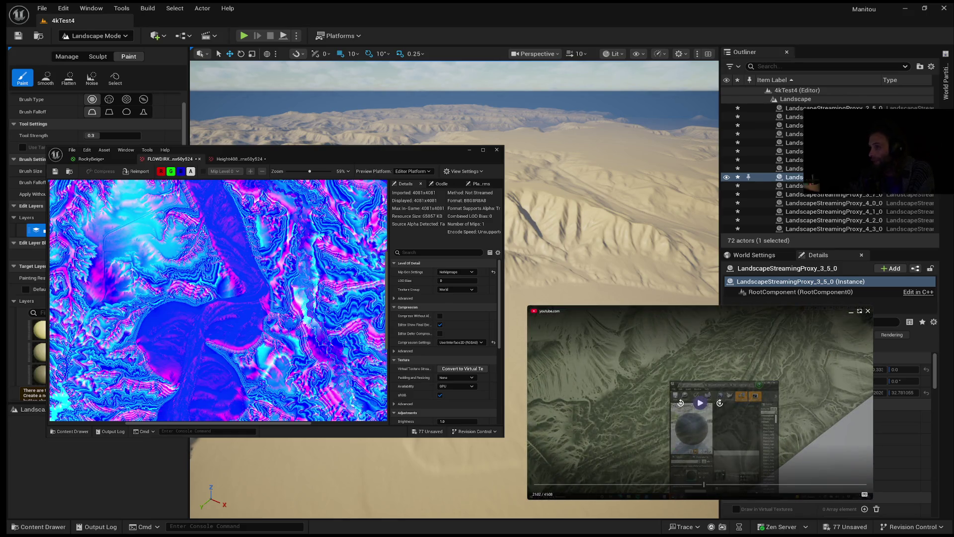
{"action": "left_click", "coordinate": [699, 402]}
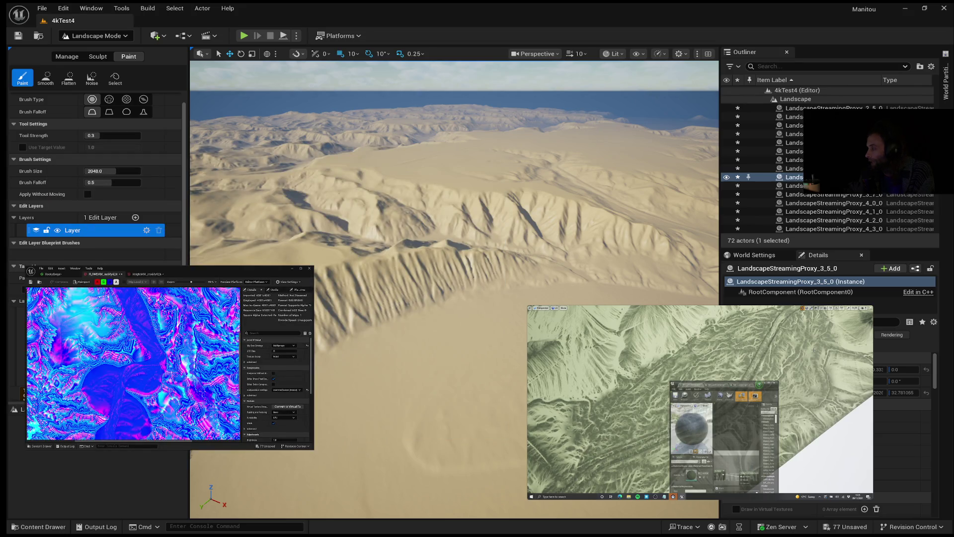
Step: Pause the tutorial, select then deselect landscape proxy 2_4_0, and launch Play-In-Editor with Alt+P
{"action": "left_click", "coordinate": [699, 402]}
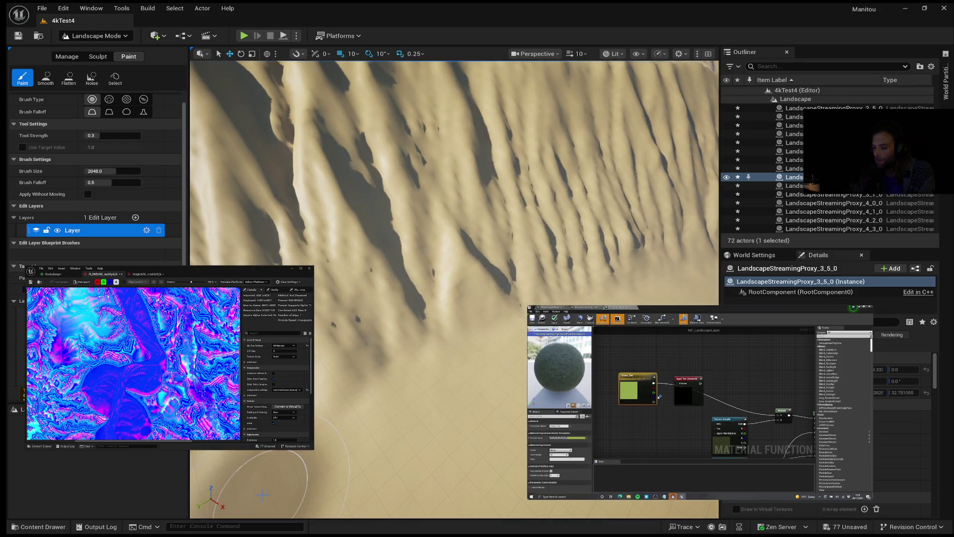
{"action": "left_click", "coordinate": [268, 498]}
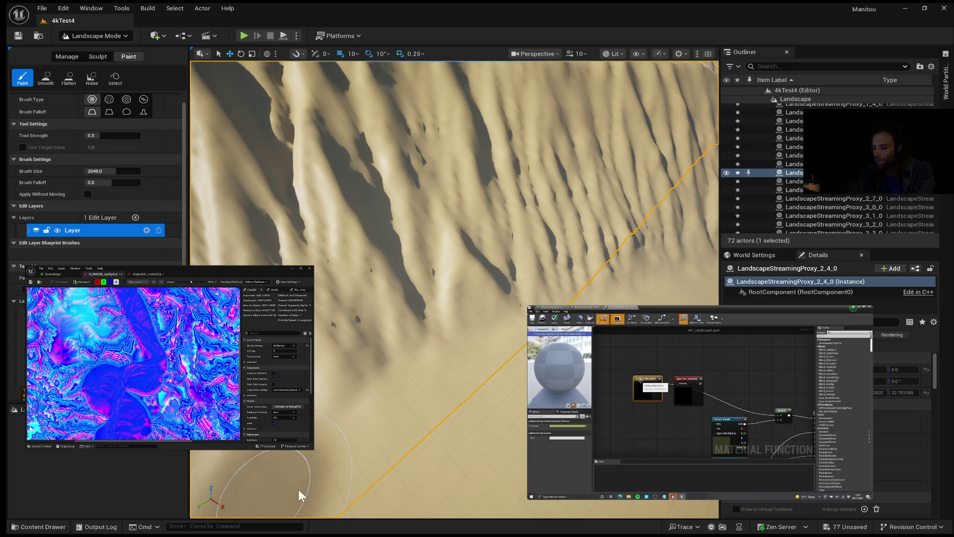
{"action": "key", "text": "Escape"}
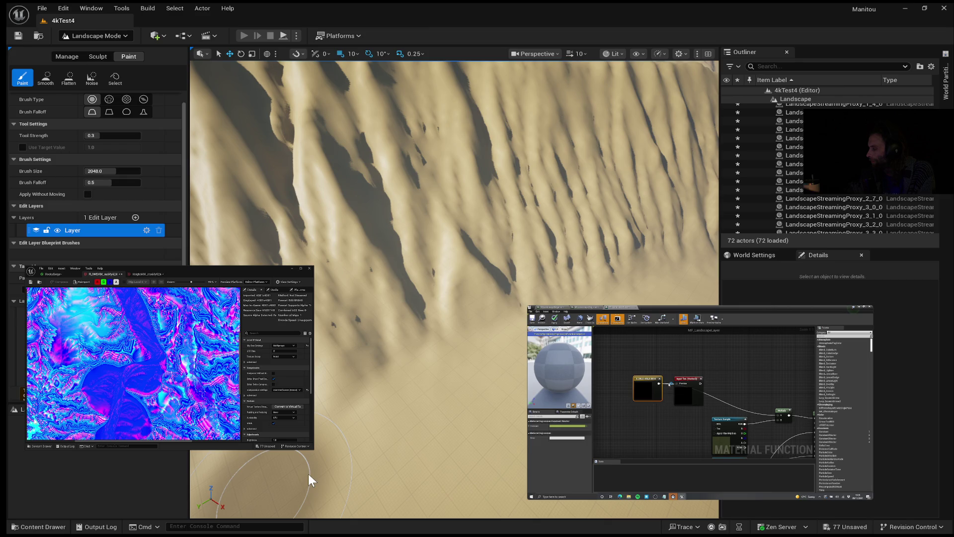
{"action": "key", "text": "alt+p"}
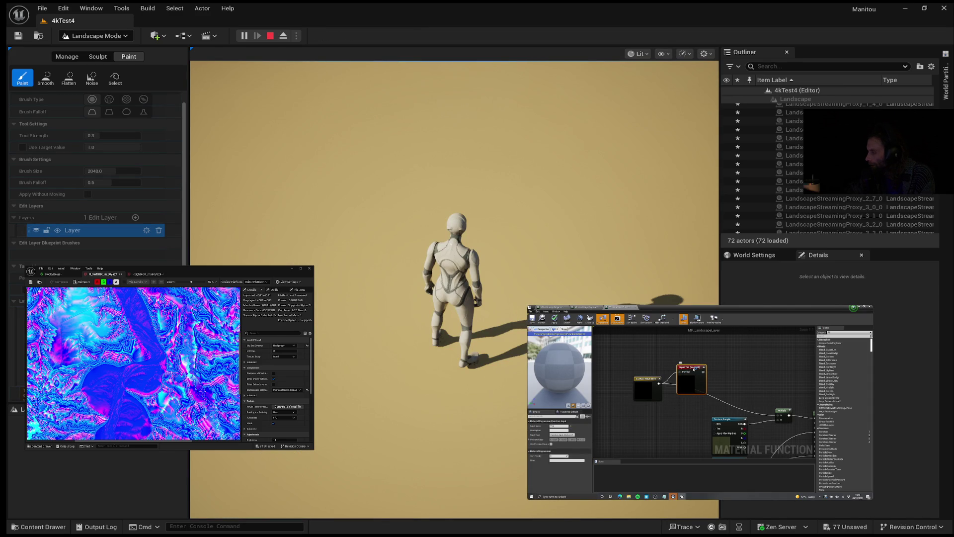
Step: Jump the tutorial video back to 20:53, then click into the game viewport to take control
{"action": "mouse_move", "coordinate": [693, 371]}
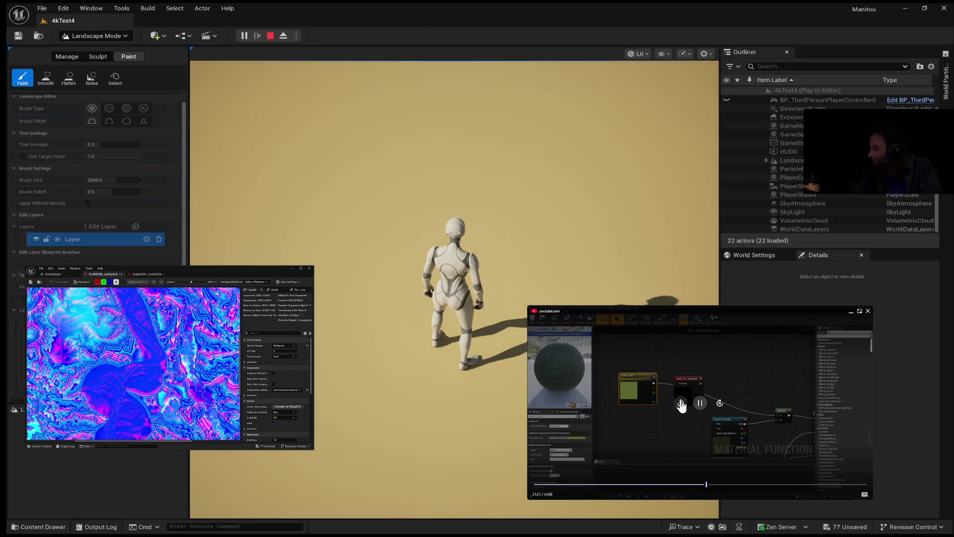
{"action": "triple_click", "coordinate": [681, 404]}
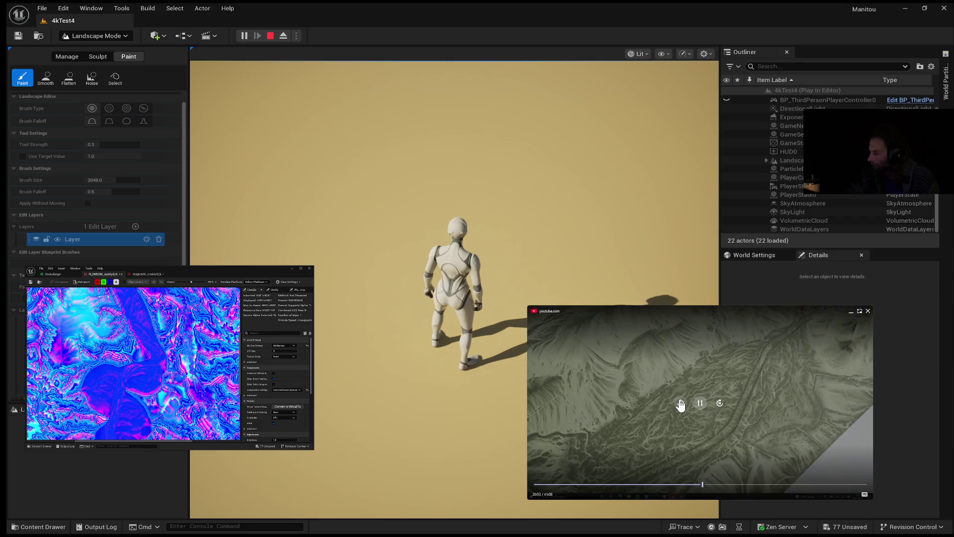
{"action": "left_click", "coordinate": [497, 248]}
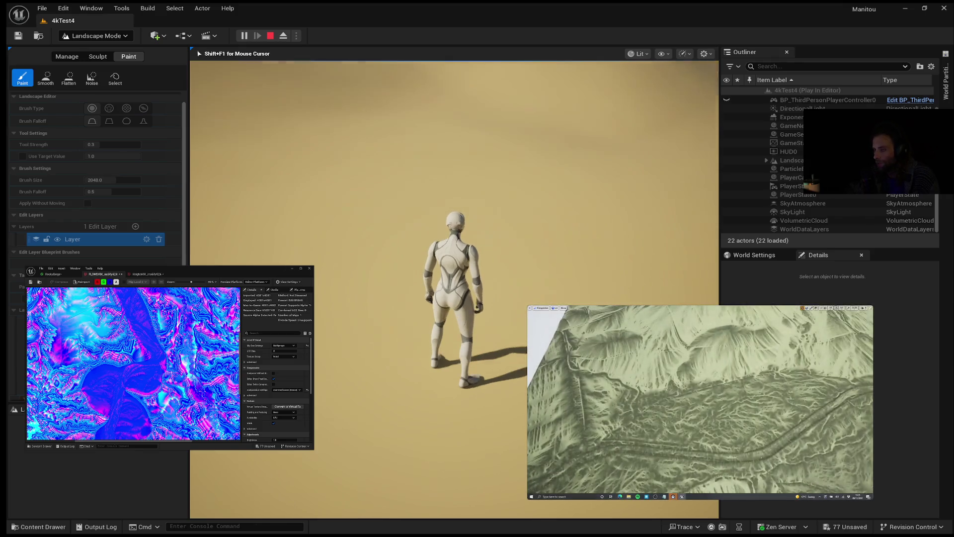
{"action": "mouse_move", "coordinate": [454, 288]}
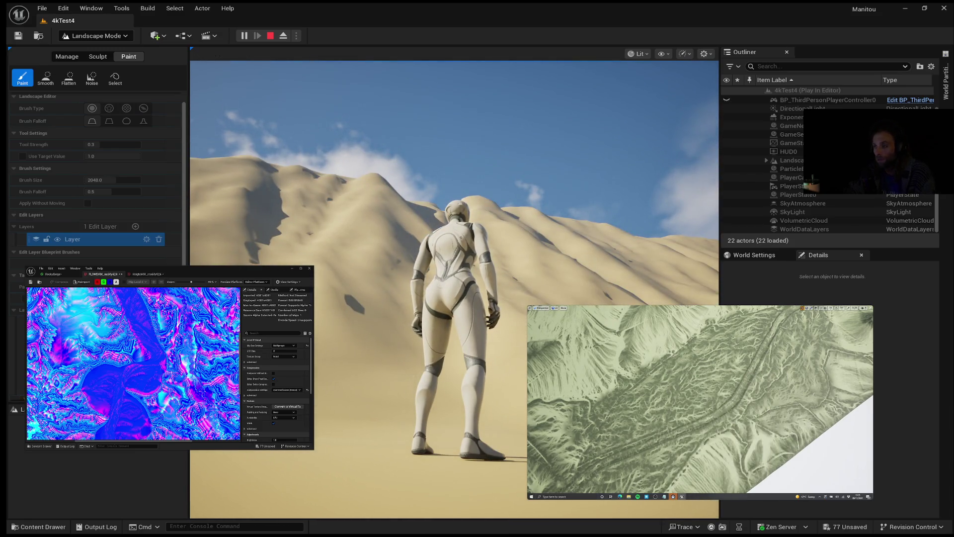
Step: Briefly leave and retake game control, then release the mouse with Shift+F1 to use the editor
{"action": "key", "text": "shift+F1"}
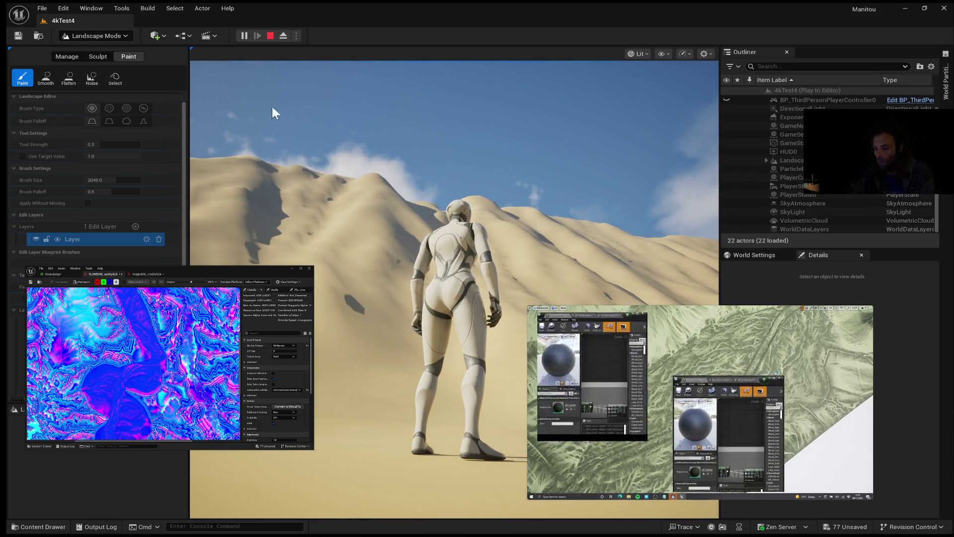
{"action": "left_click", "coordinate": [273, 111]}
{"action": "mouse_move", "coordinate": [454, 289]}
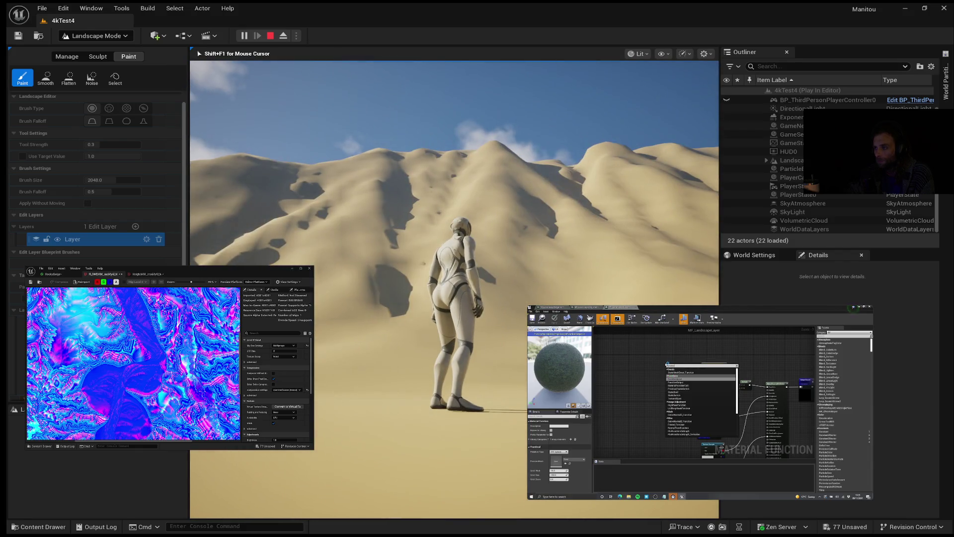
{"action": "key", "text": "shift+F1"}
{"action": "mouse_move", "coordinate": [699, 402]}
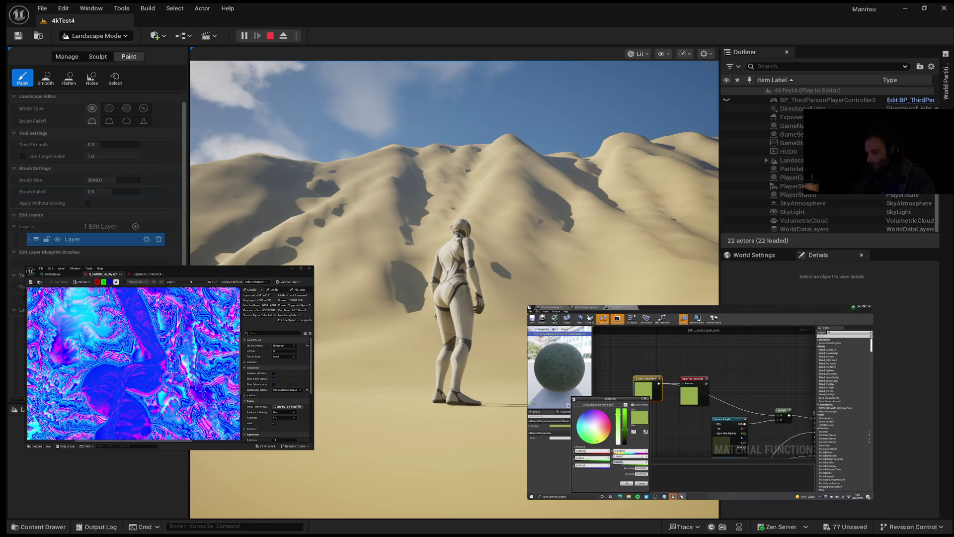
{"action": "mouse_move", "coordinate": [684, 372]}
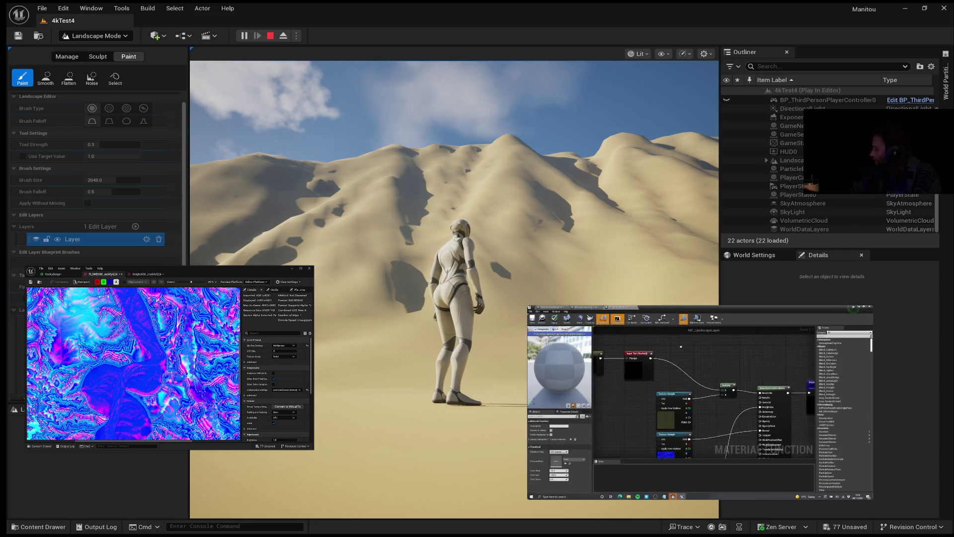
{"action": "mouse_move", "coordinate": [585, 466]}
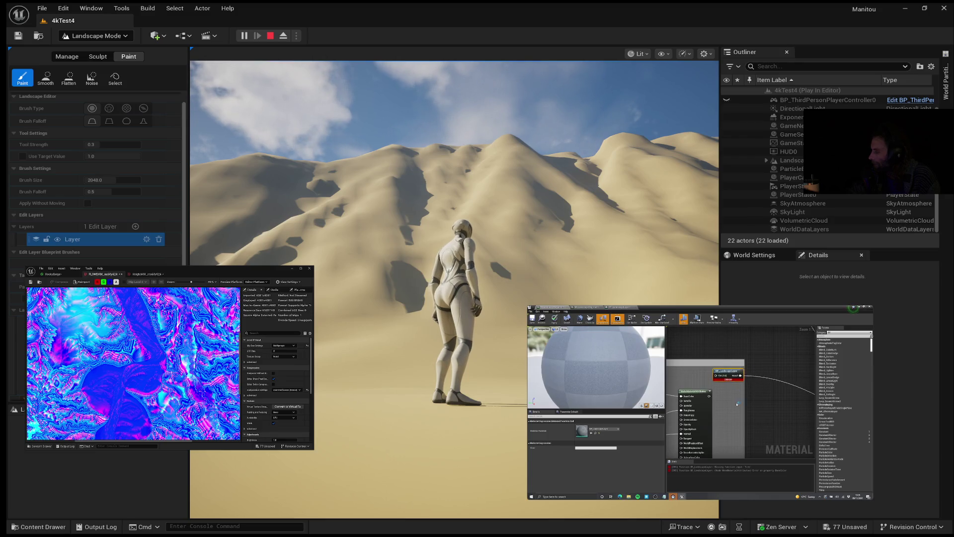
{"action": "mouse_move", "coordinate": [606, 421]}
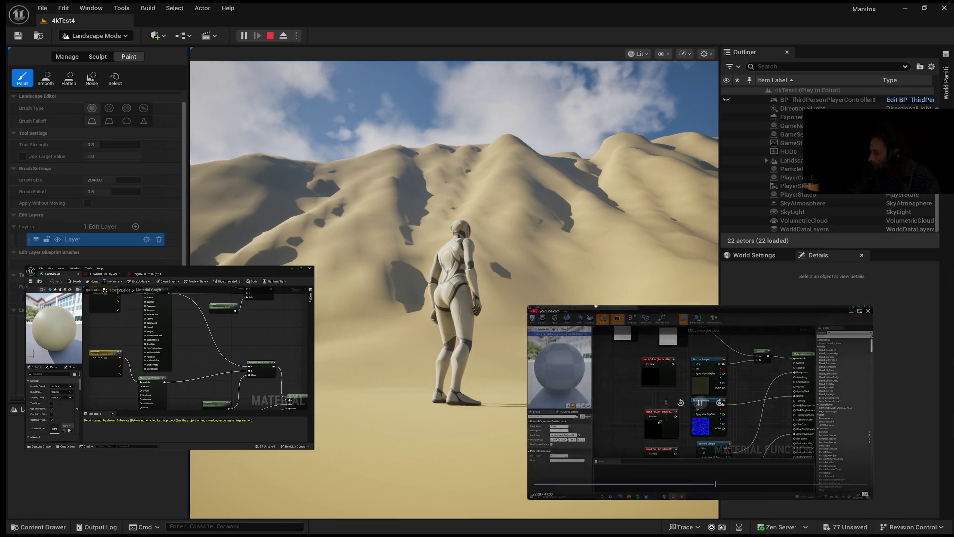
{"action": "mouse_move", "coordinate": [705, 407]}
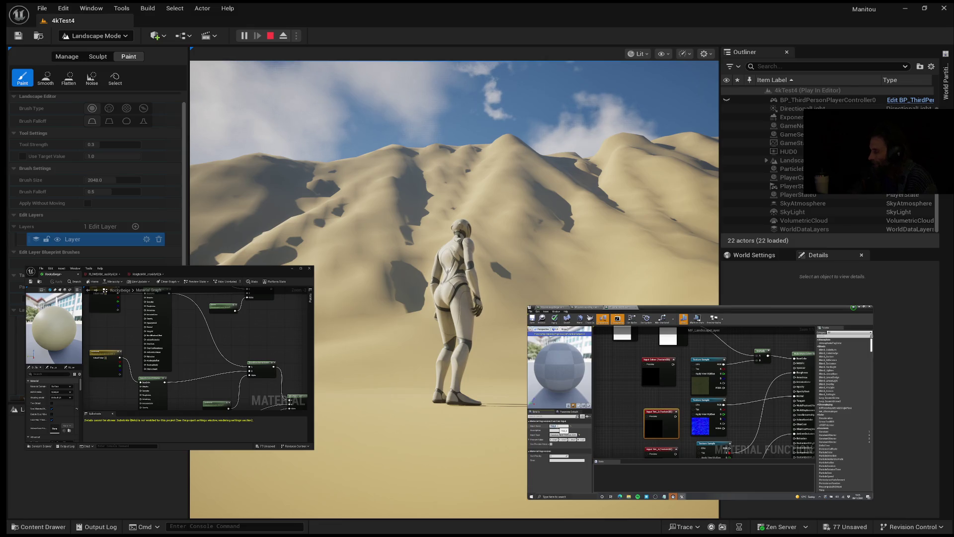
{"action": "mouse_move", "coordinate": [700, 405]}
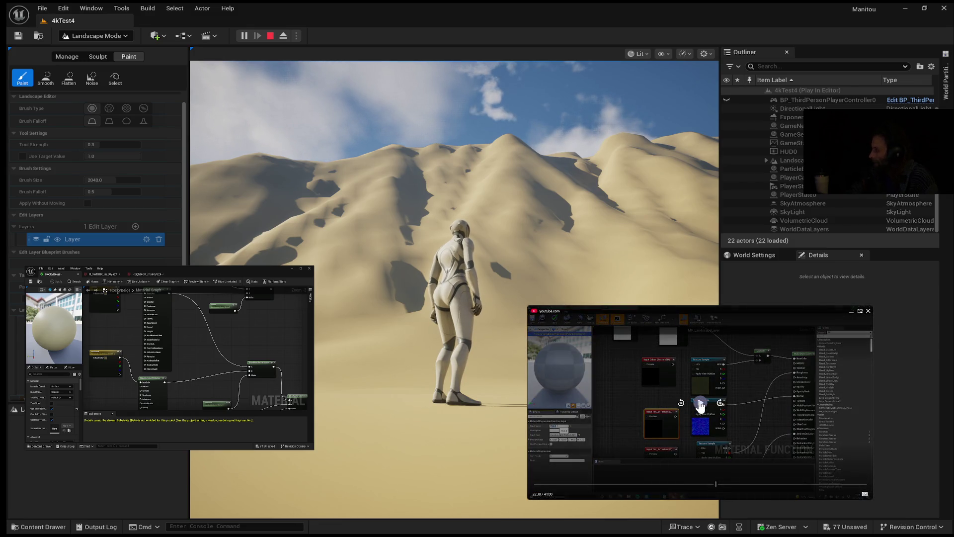
{"action": "left_click", "coordinate": [700, 405]}
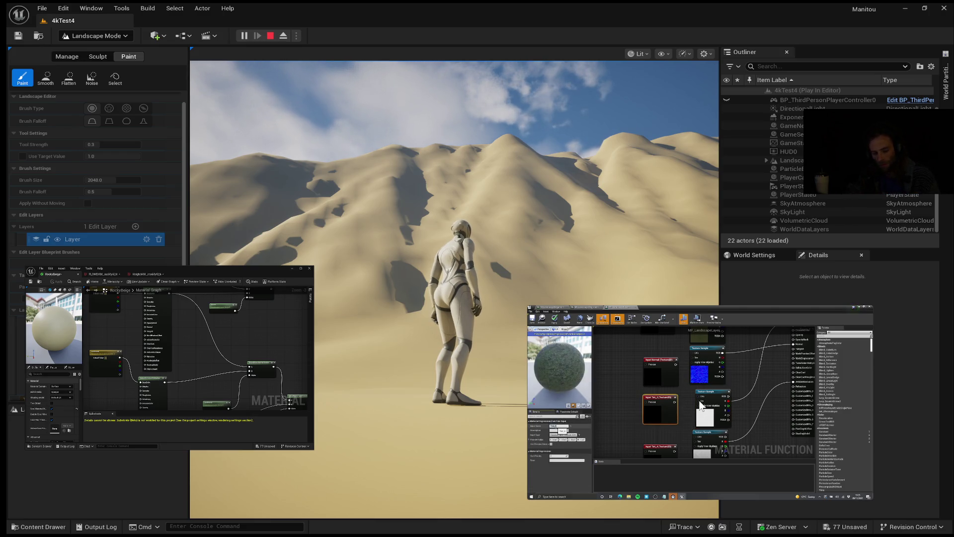
{"action": "mouse_move", "coordinate": [675, 410]}
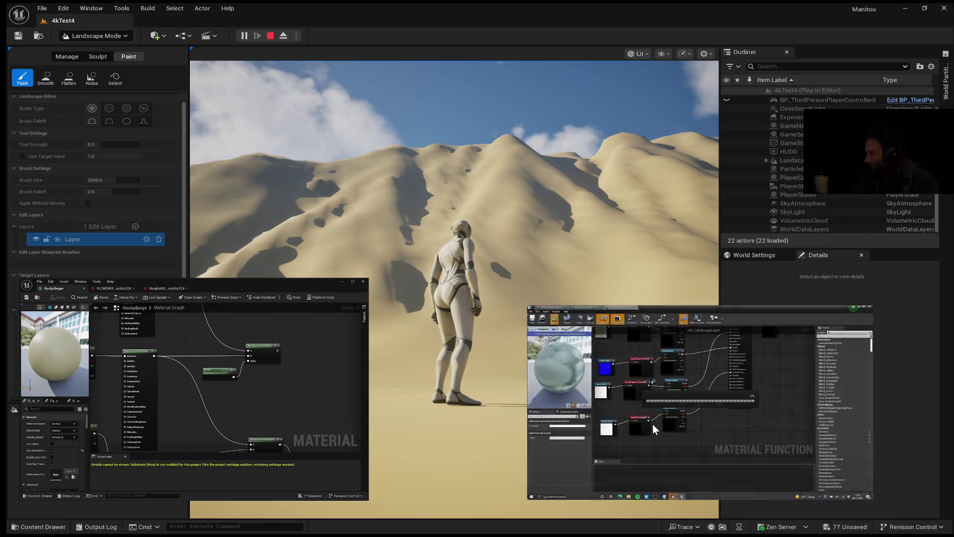
Step: Pause the YouTube mini-player so the tutorial holds on its material function graph
{"action": "left_click", "coordinate": [702, 404]}
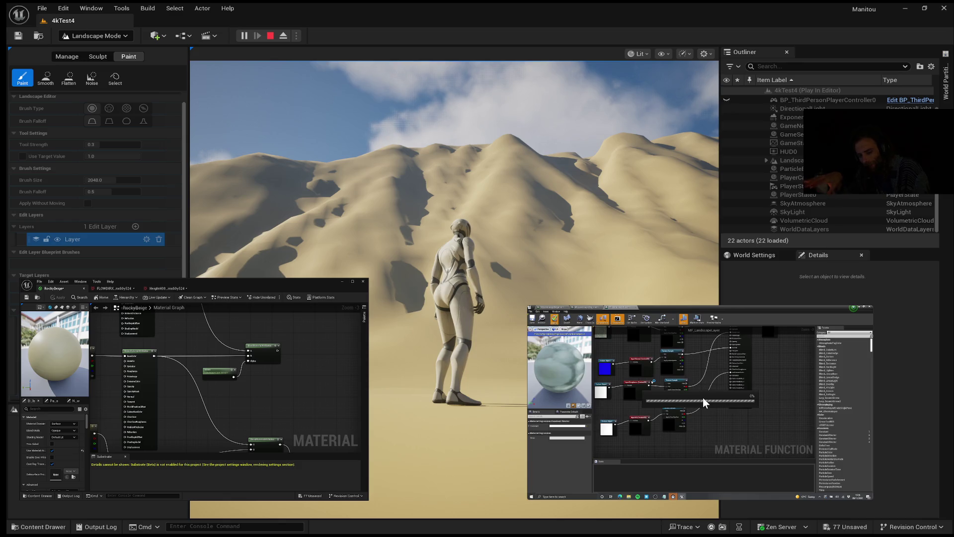
{"action": "mouse_move", "coordinate": [708, 392]}
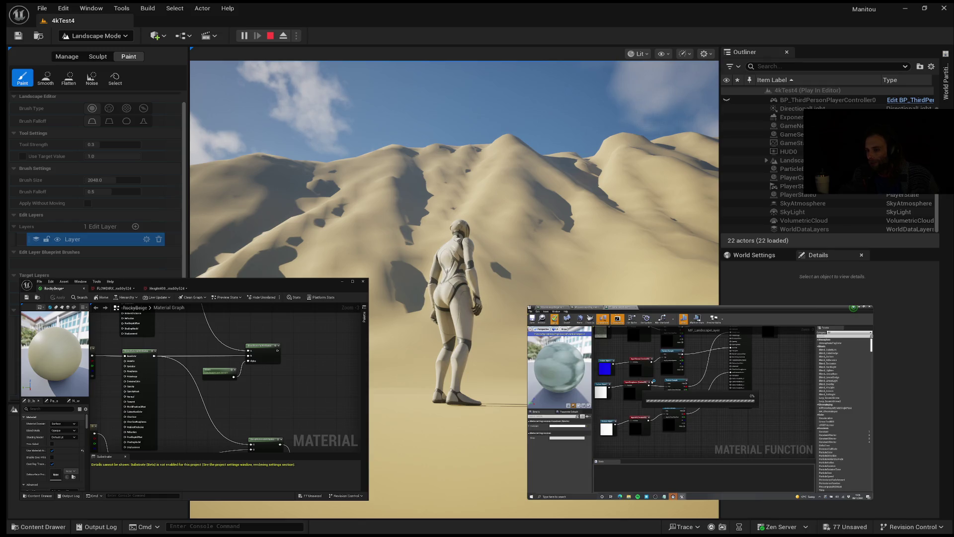
{"action": "mouse_move", "coordinate": [702, 504]}
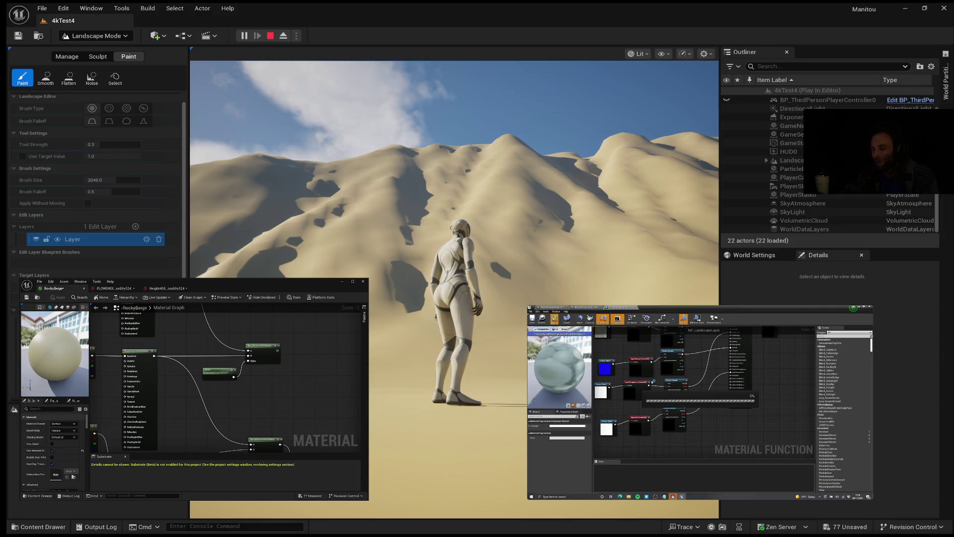
{"action": "mouse_move", "coordinate": [657, 458]}
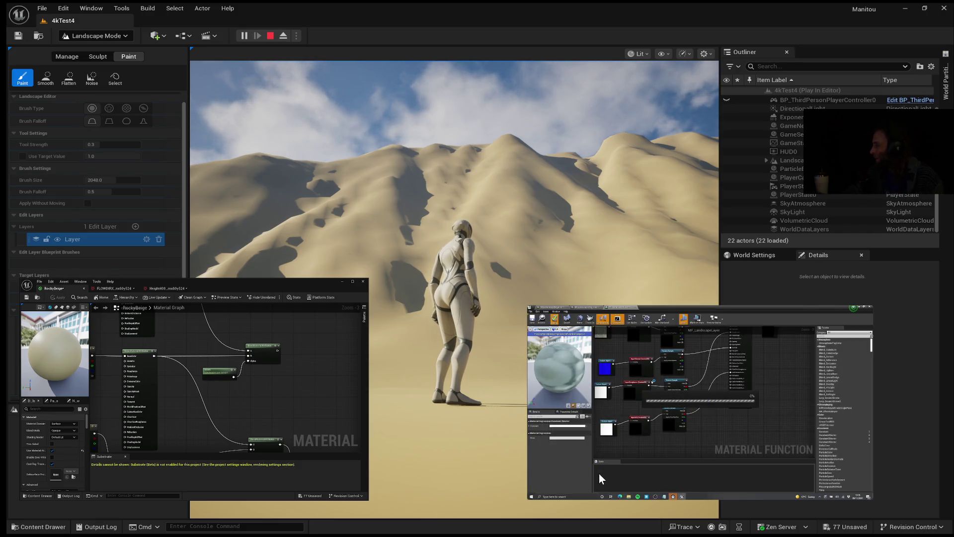
Step: Resume the paused material-function tutorial in the picture-in-picture YouTube player
{"action": "mouse_move", "coordinate": [739, 408]}
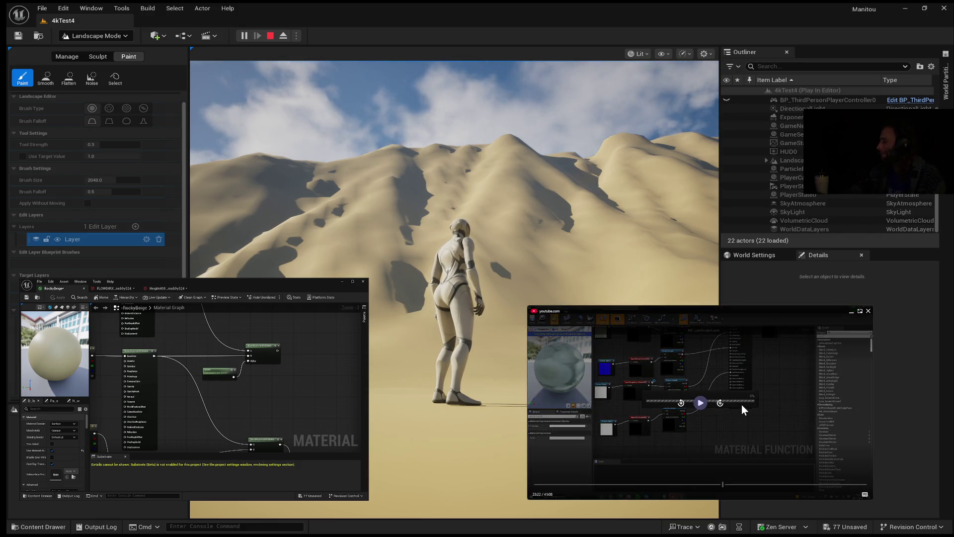
{"action": "left_click", "coordinate": [741, 405]}
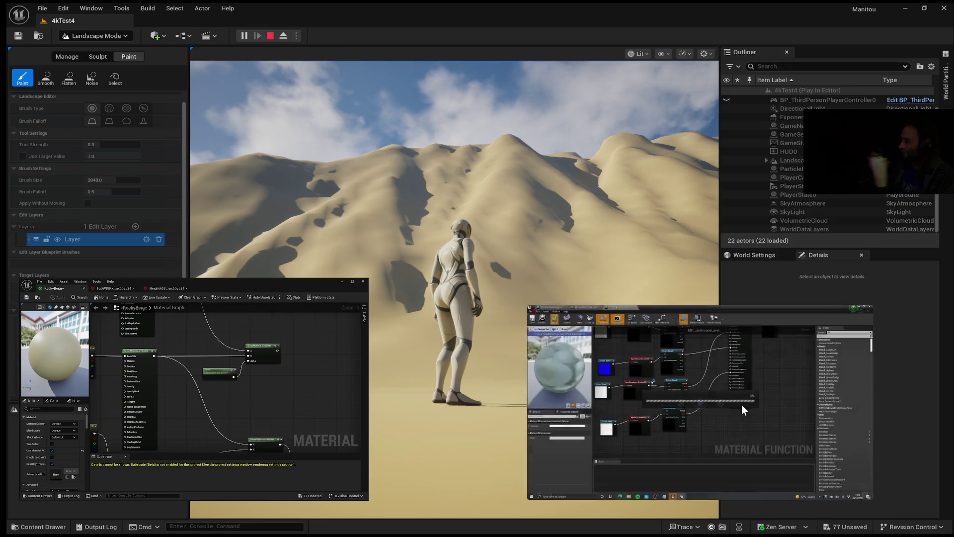